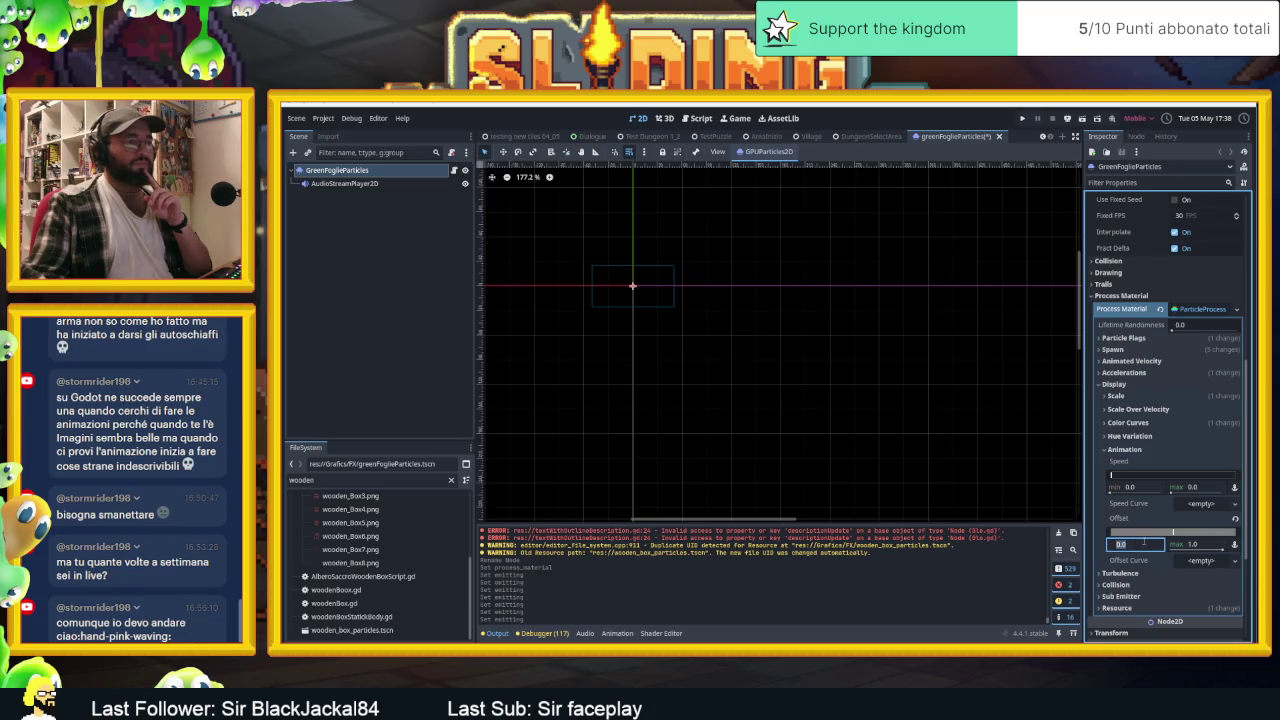
Set the process material's animation offset minimum to 1.0
{"action": "type", "text": "1"}
{"action": "key", "text": "Return"}
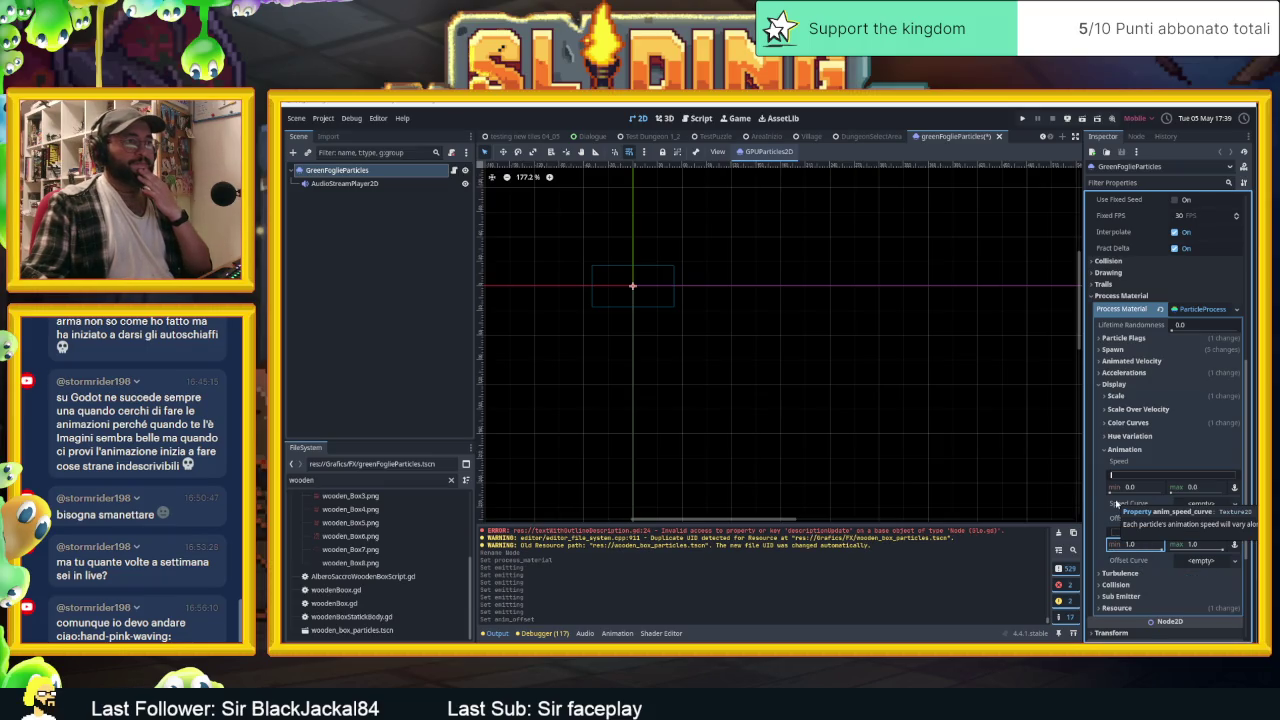
{"action": "scroll", "coordinate": [1150, 444], "scroll_direction": "up", "scroll_amount": 1}
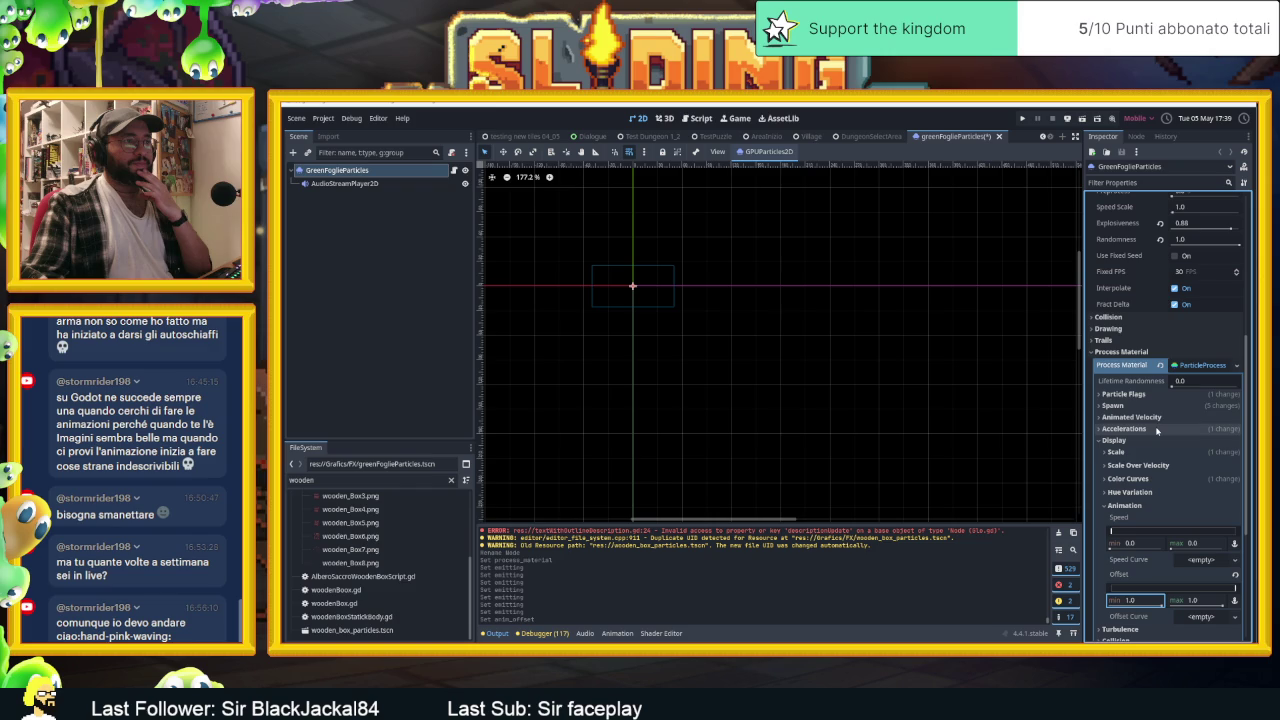
{"action": "scroll", "coordinate": [1155, 425], "scroll_direction": "up", "scroll_amount": 8}
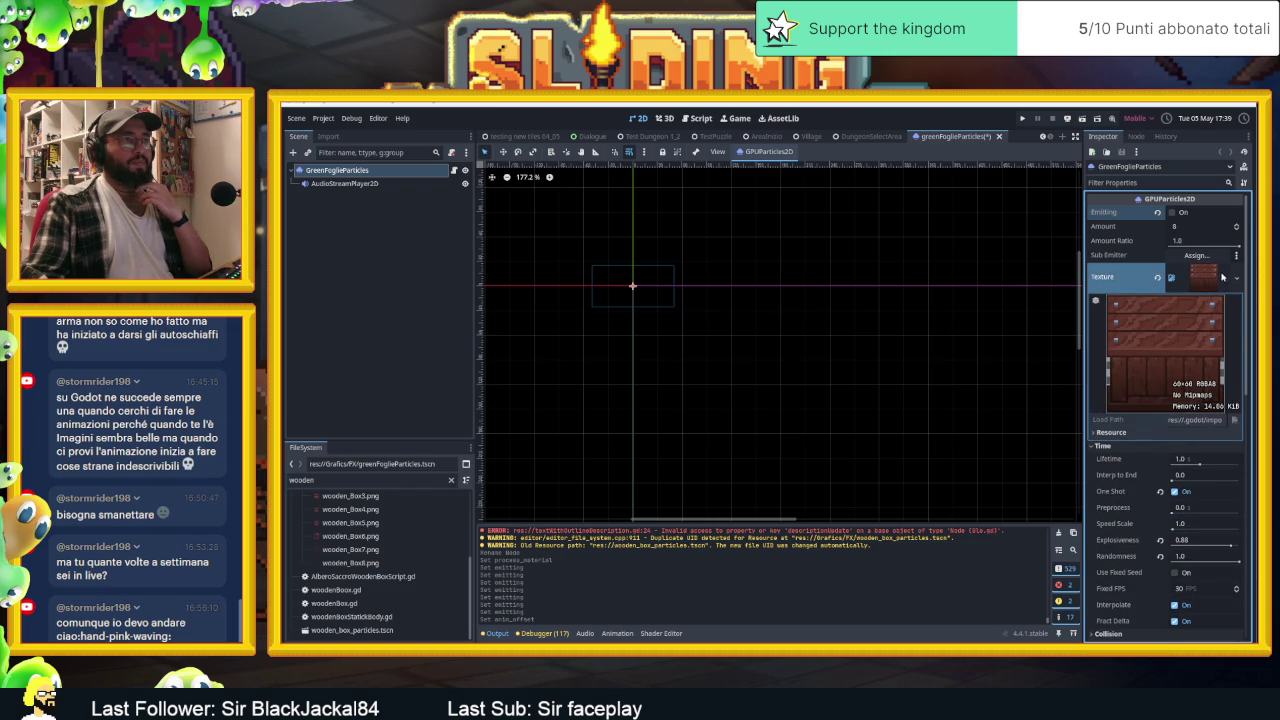
Clear the particle texture and assign a new AnimatedTexture, then bring up the browser results
{"action": "left_click", "coordinate": [1157, 277]}
{"action": "left_click", "coordinate": [1237, 270]}
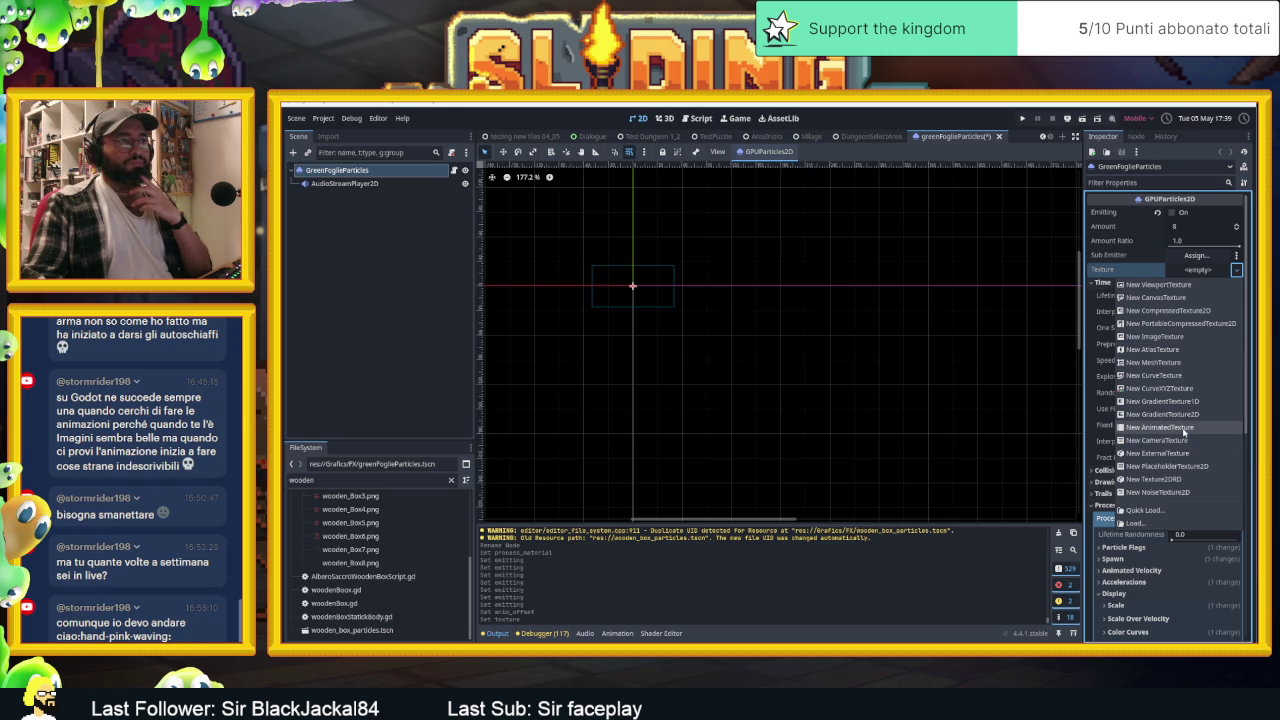
{"action": "left_click", "coordinate": [1184, 431]}
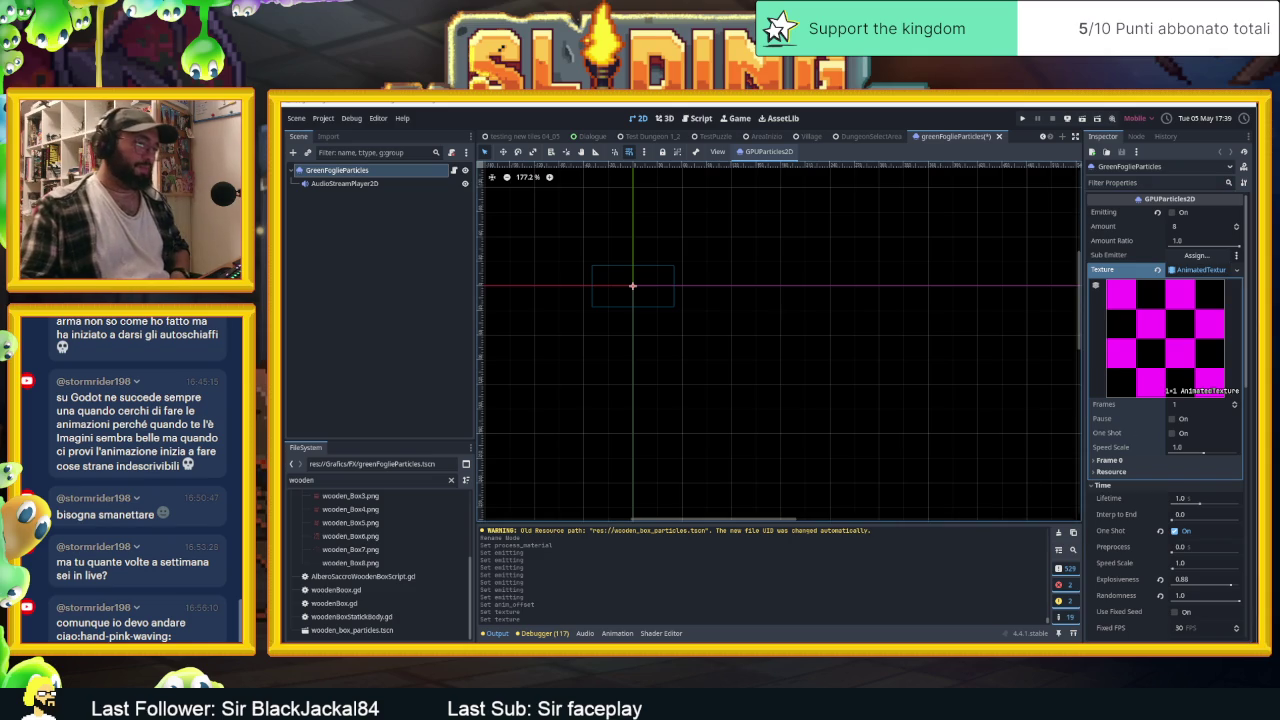
{"action": "key", "text": "alt+Tab"}
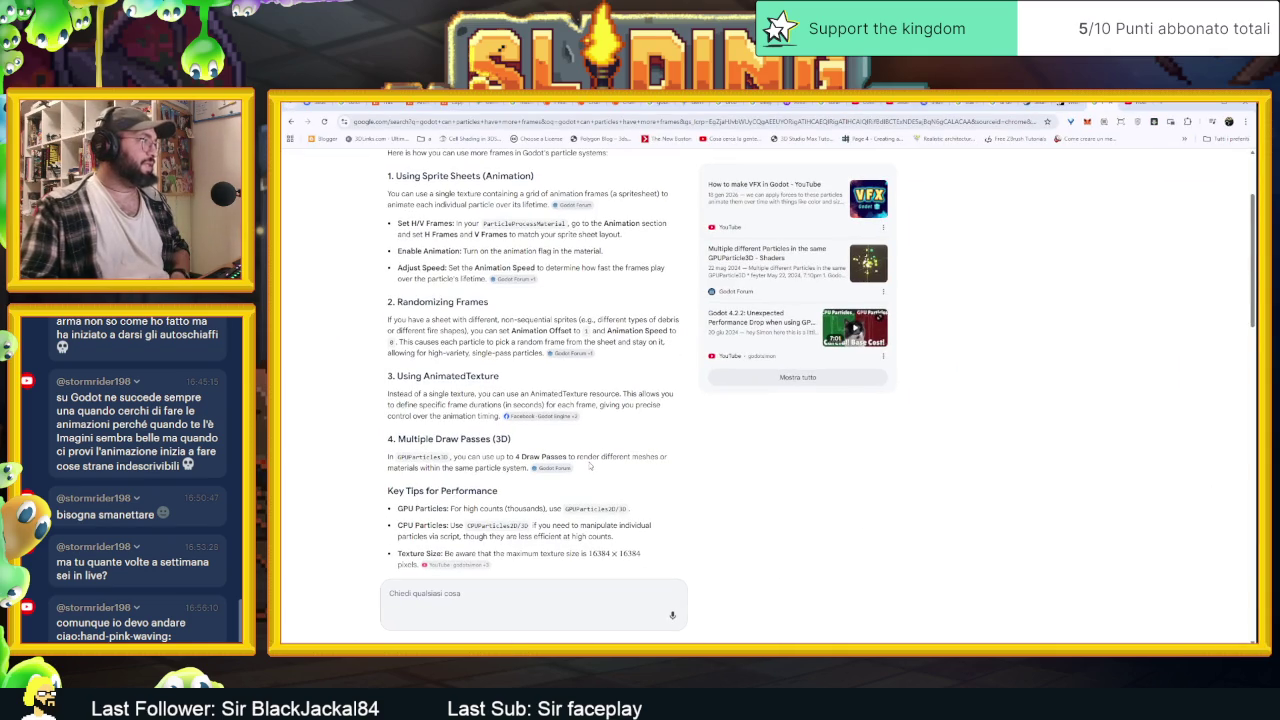
Skim the AI overview on particle frames and open its cited Godot Forum multiple-textures thread
{"action": "scroll", "coordinate": [590, 465], "scroll_direction": "up", "scroll_amount": 1}
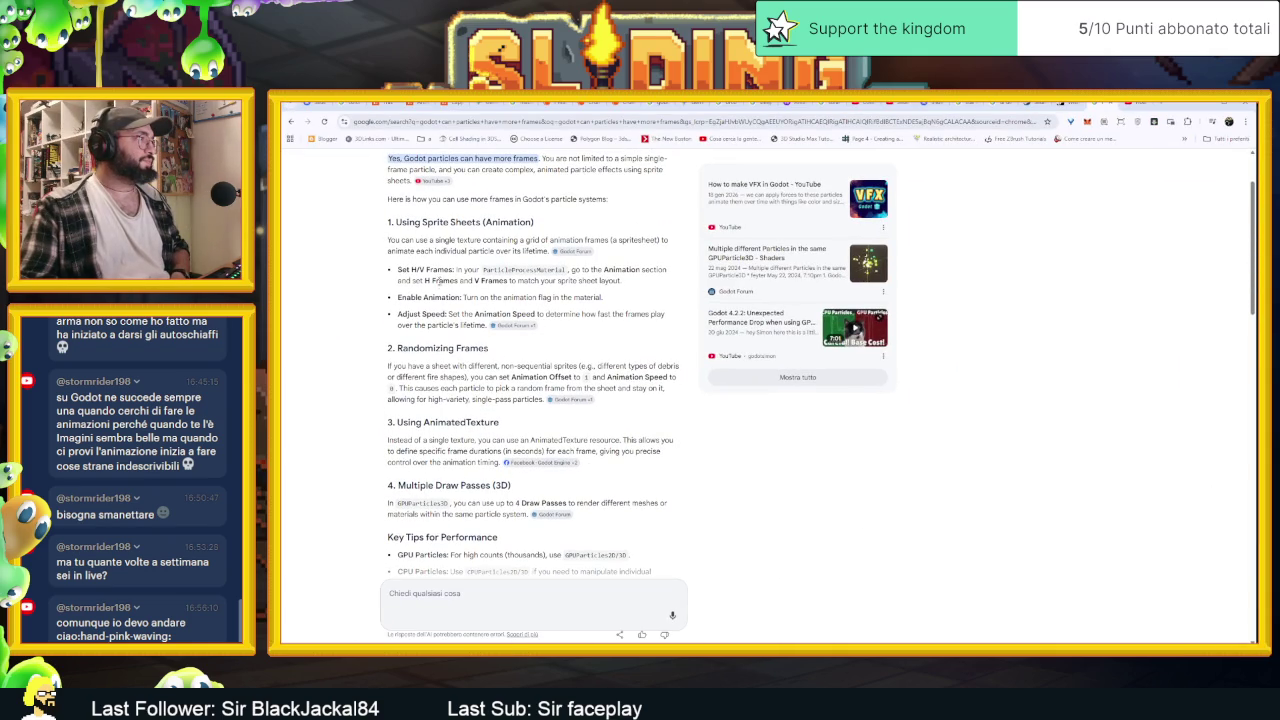
{"action": "left_click_drag", "start_coordinate": [463, 366], "coordinate": [513, 366]}
{"action": "left_click", "coordinate": [512, 367]}
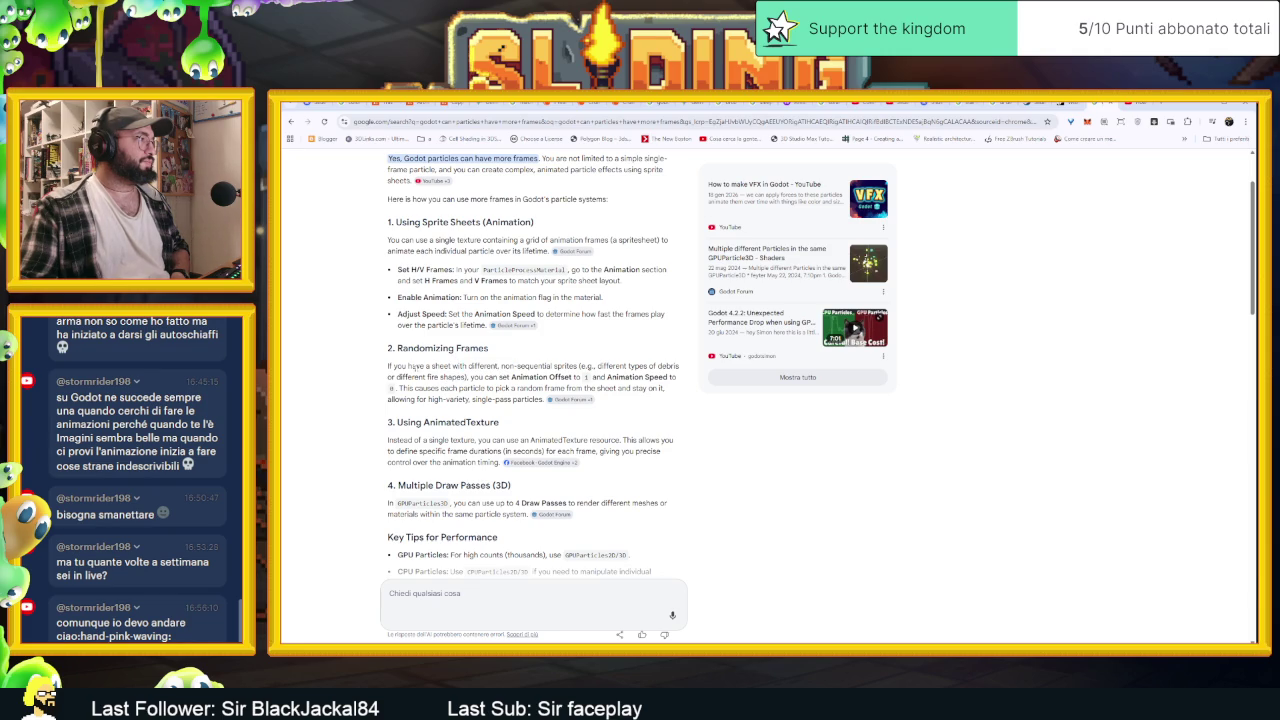
{"action": "mouse_move", "coordinate": [392, 366]}
{"action": "left_mouse_down"}
{"action": "mouse_move", "coordinate": [628, 366]}
{"action": "mouse_move", "coordinate": [497, 377]}
{"action": "left_mouse_up"}
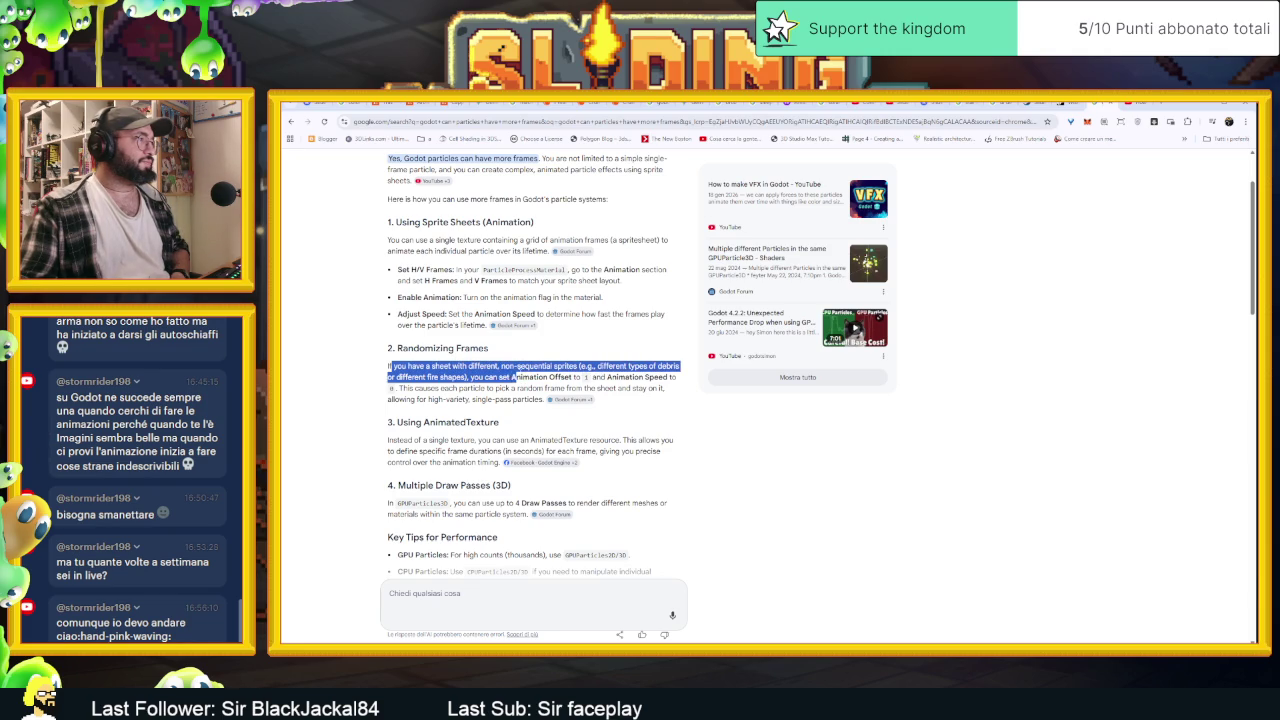
{"action": "left_click", "coordinate": [513, 377]}
{"action": "left_click", "coordinate": [557, 399]}
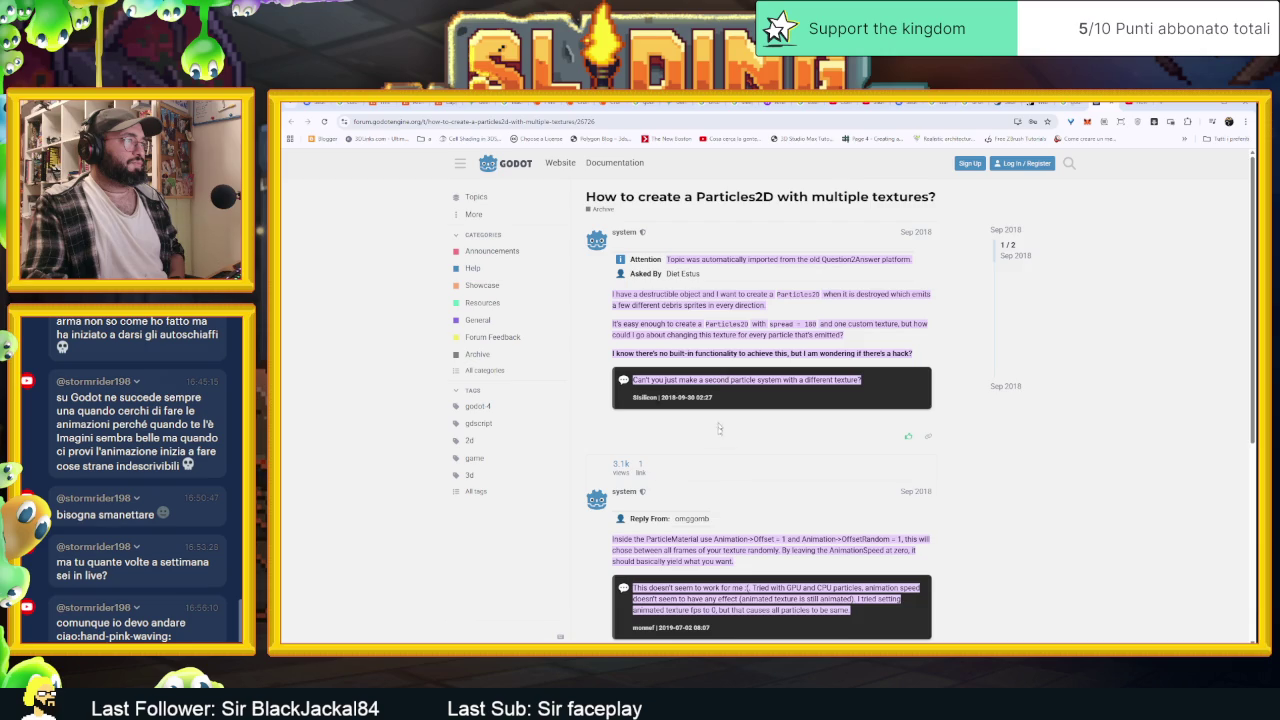
Read the forum question about a Particles2D with multiple textures
{"action": "scroll", "coordinate": [718, 418], "scroll_direction": "down", "scroll_amount": 3}
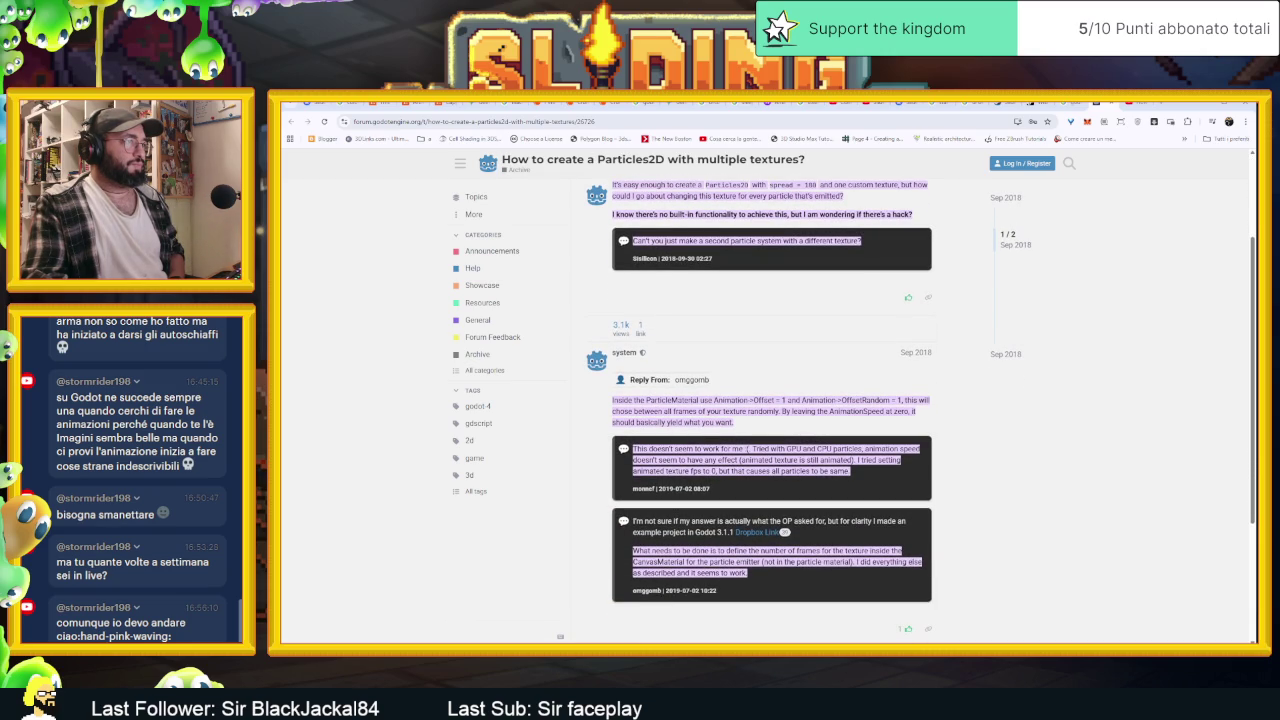
{"action": "scroll", "coordinate": [890, 410], "scroll_direction": "up", "scroll_amount": 3}
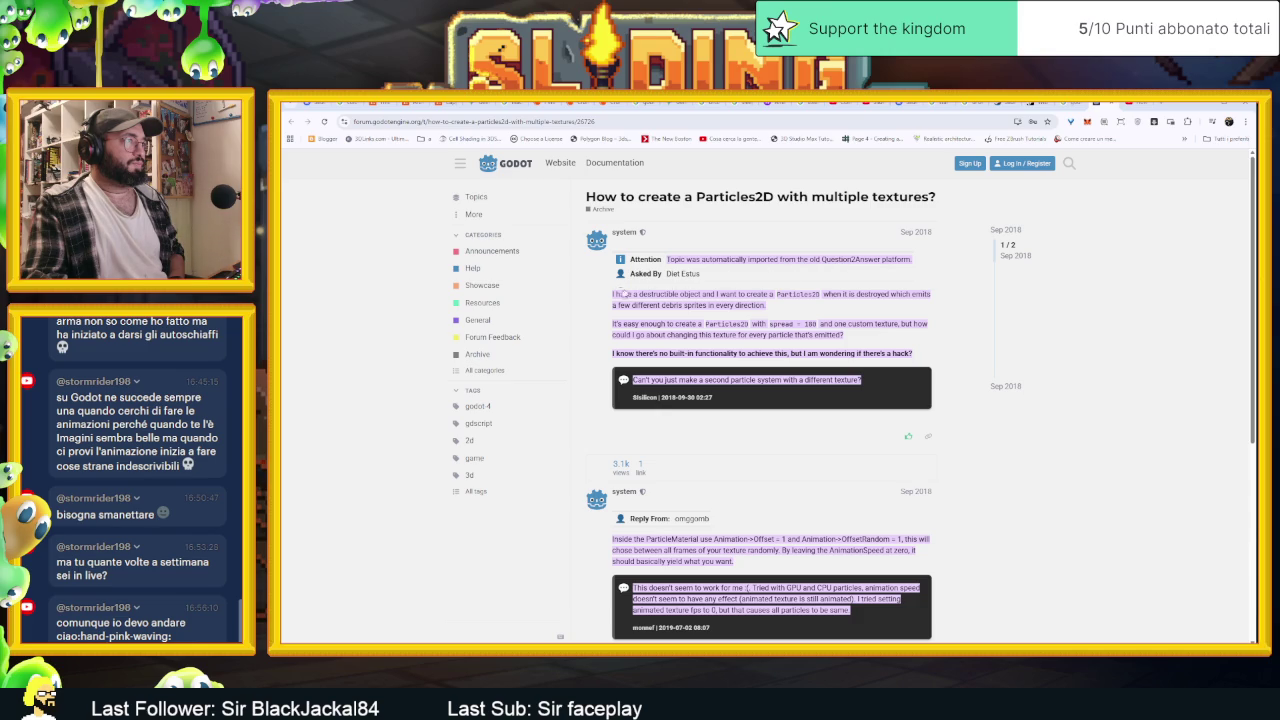
{"action": "mouse_move", "coordinate": [614, 294]}
{"action": "left_mouse_down"}
{"action": "mouse_move", "coordinate": [759, 294]}
{"action": "mouse_move", "coordinate": [782, 308]}
{"action": "left_mouse_up"}
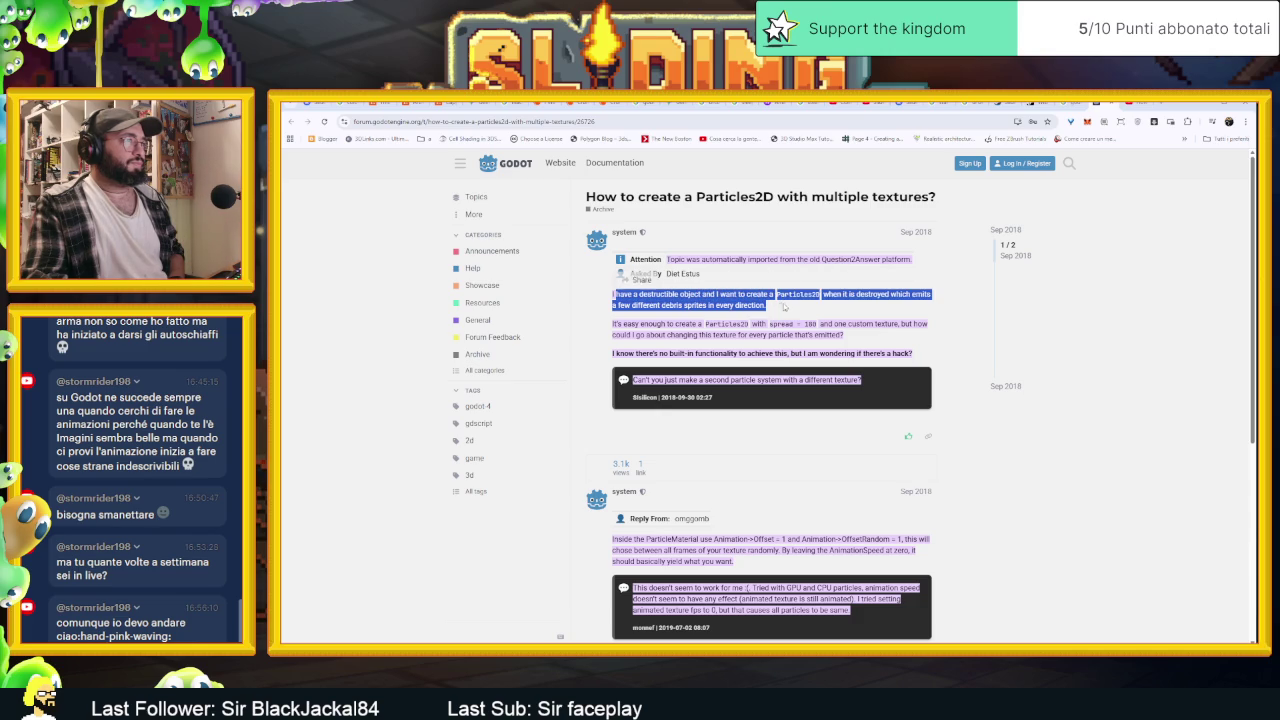
{"action": "left_click", "coordinate": [784, 308]}
{"action": "left_click_drag", "start_coordinate": [612, 324], "coordinate": [690, 324]}
{"action": "left_click", "coordinate": [690, 324]}
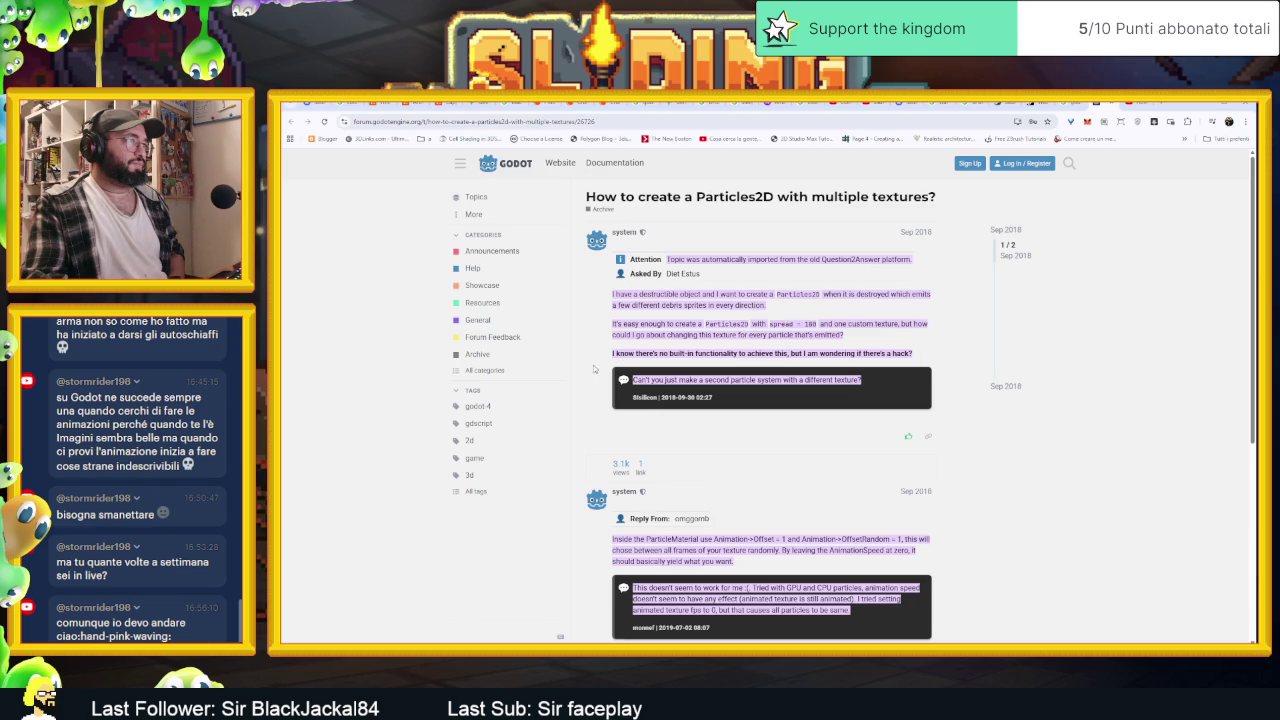
Read the reply's Animation > Offset advice and return to the Google results
{"action": "scroll", "coordinate": [590, 372], "scroll_direction": "down", "scroll_amount": 3}
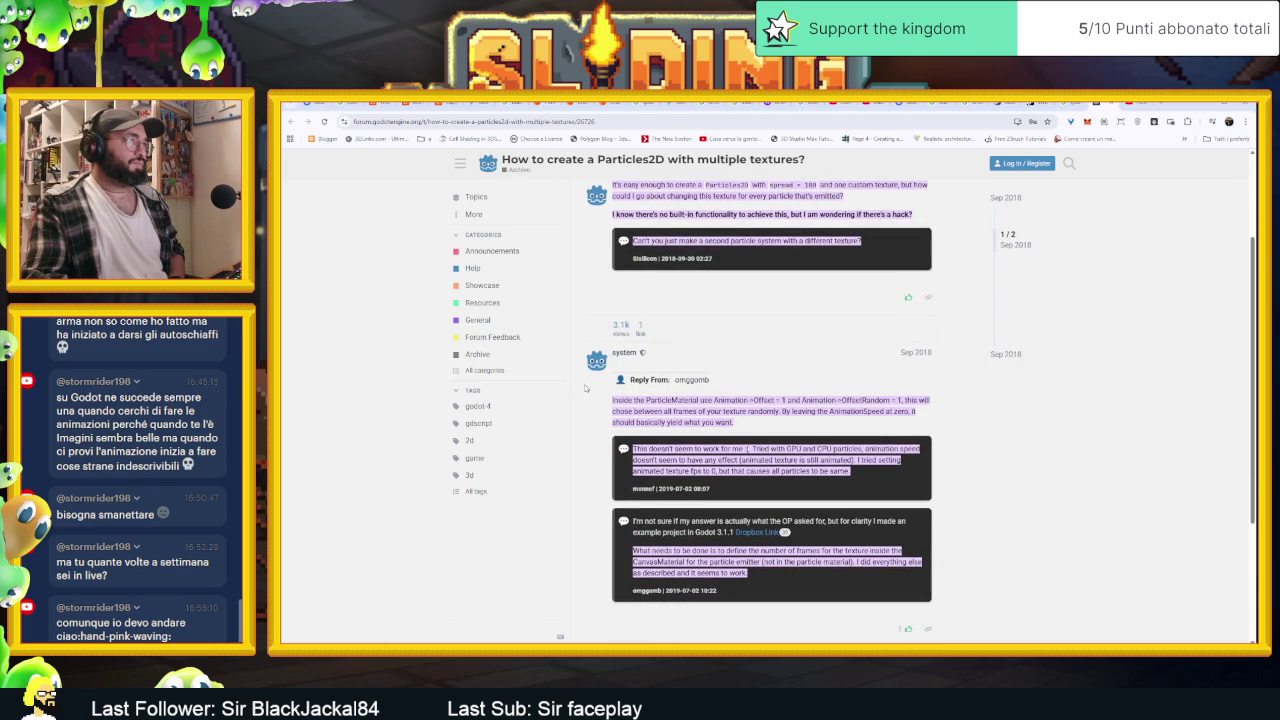
{"action": "scroll", "coordinate": [768, 413], "scroll_direction": "down", "scroll_amount": 1}
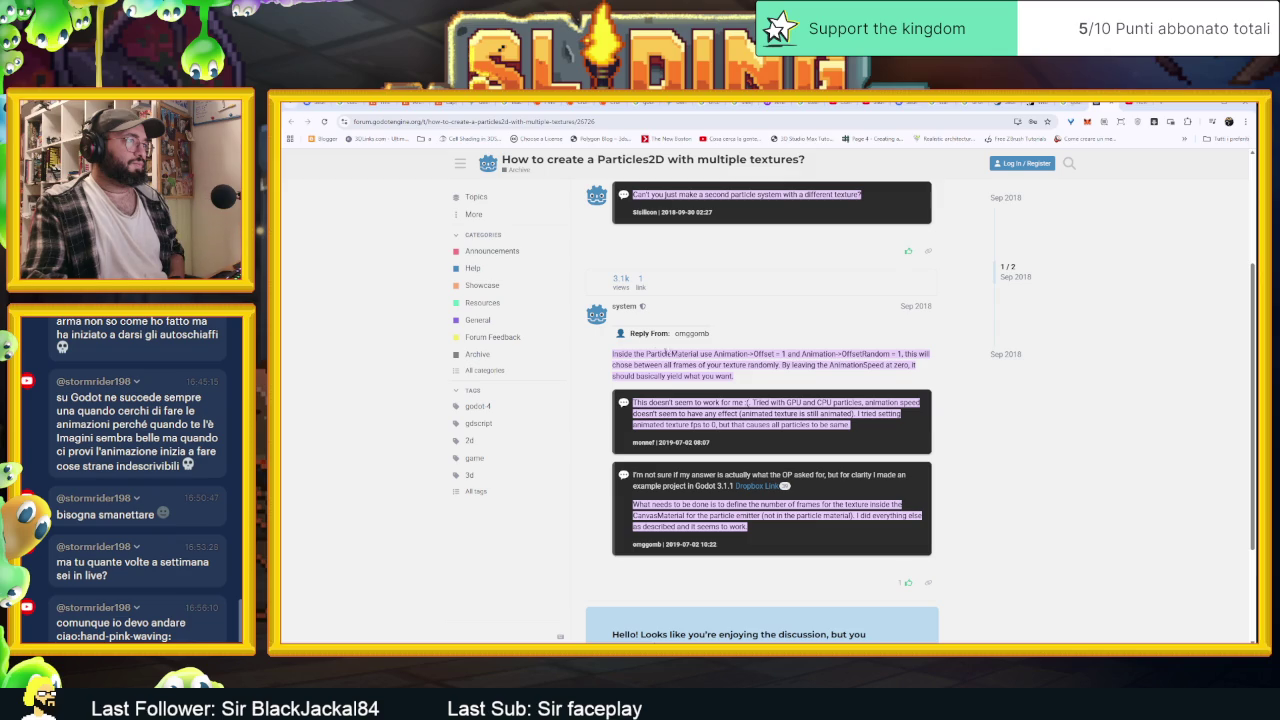
{"action": "left_click_drag", "start_coordinate": [716, 354], "coordinate": [802, 354]}
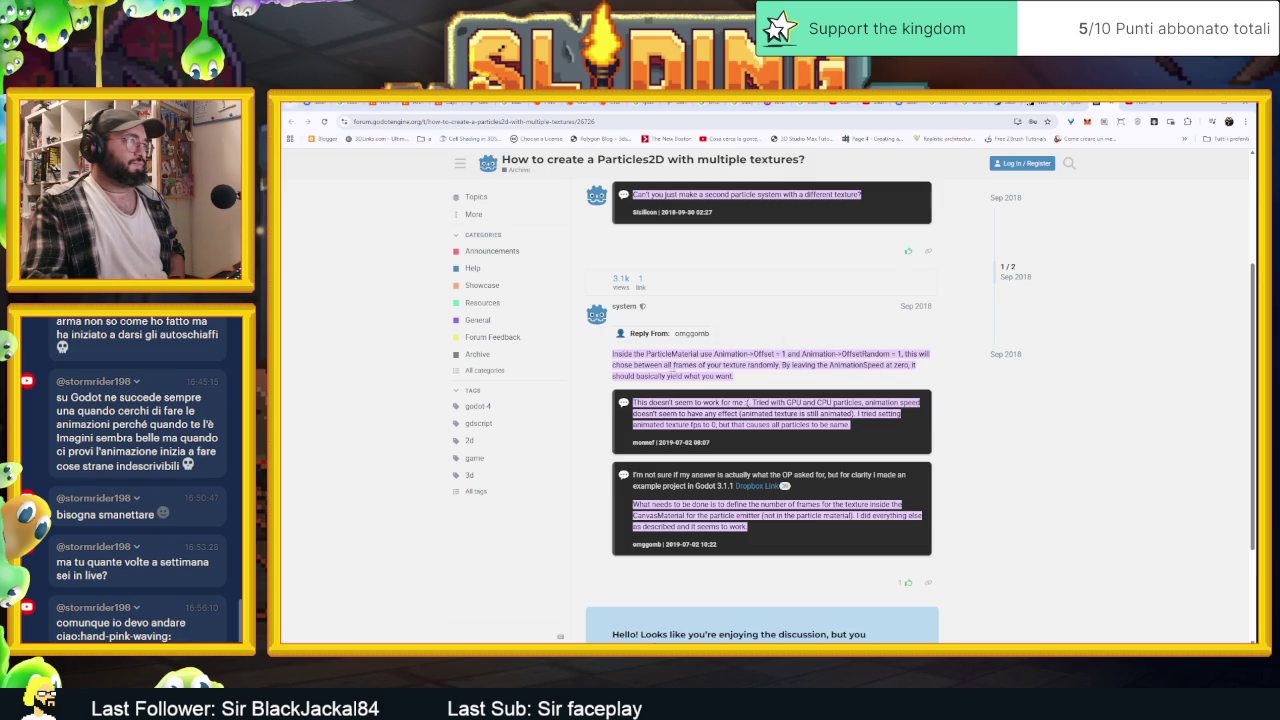
{"action": "scroll", "coordinate": [590, 397], "scroll_direction": "down", "scroll_amount": 2}
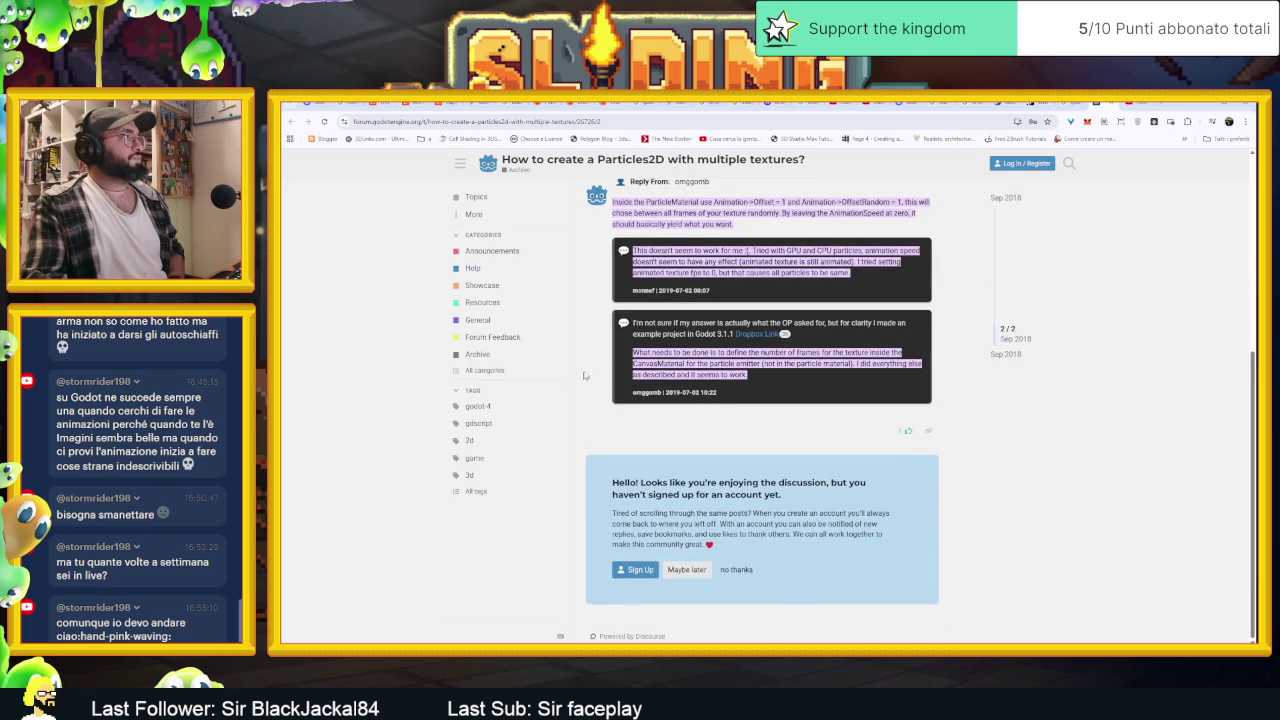
{"action": "left_click", "coordinate": [1066, 104]}
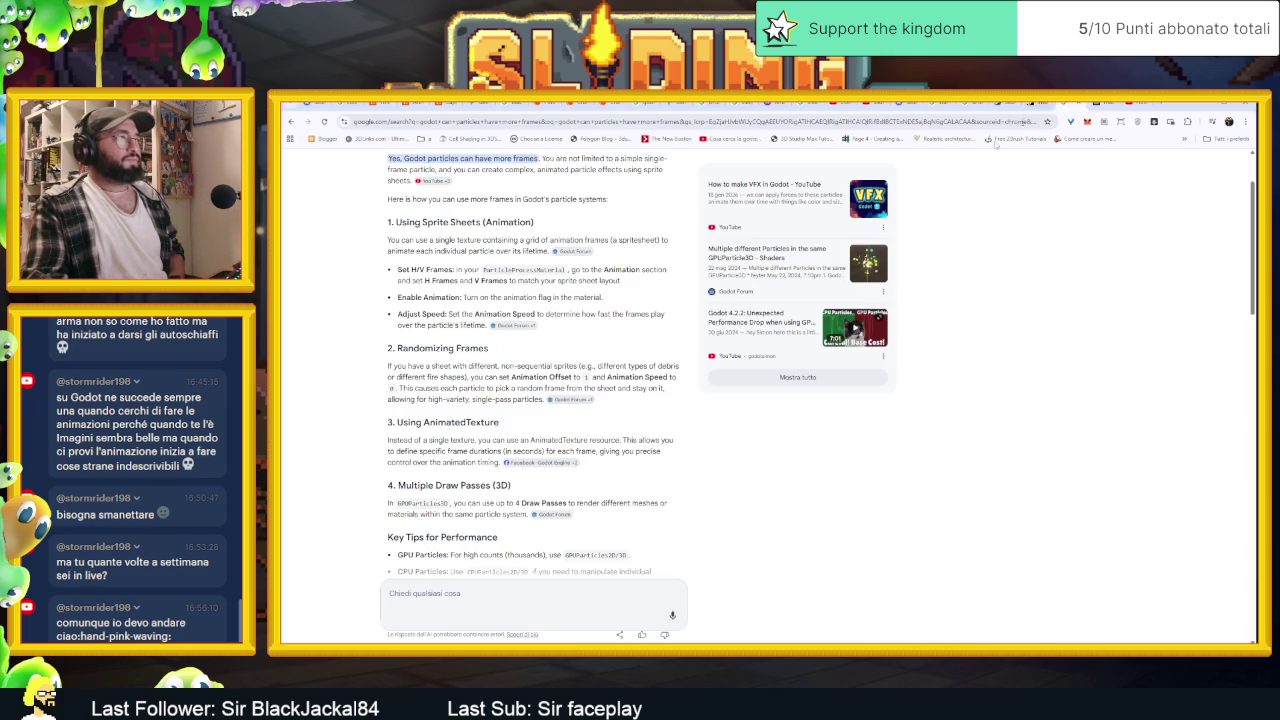
Scroll down and open the r/godot result 'Particelle e Sprite Sheet (una particella per frame?)'
{"action": "scroll", "coordinate": [760, 421], "scroll_direction": "down", "scroll_amount": 3}
{"action": "scroll", "coordinate": [766, 420], "scroll_direction": "down", "scroll_amount": 5}
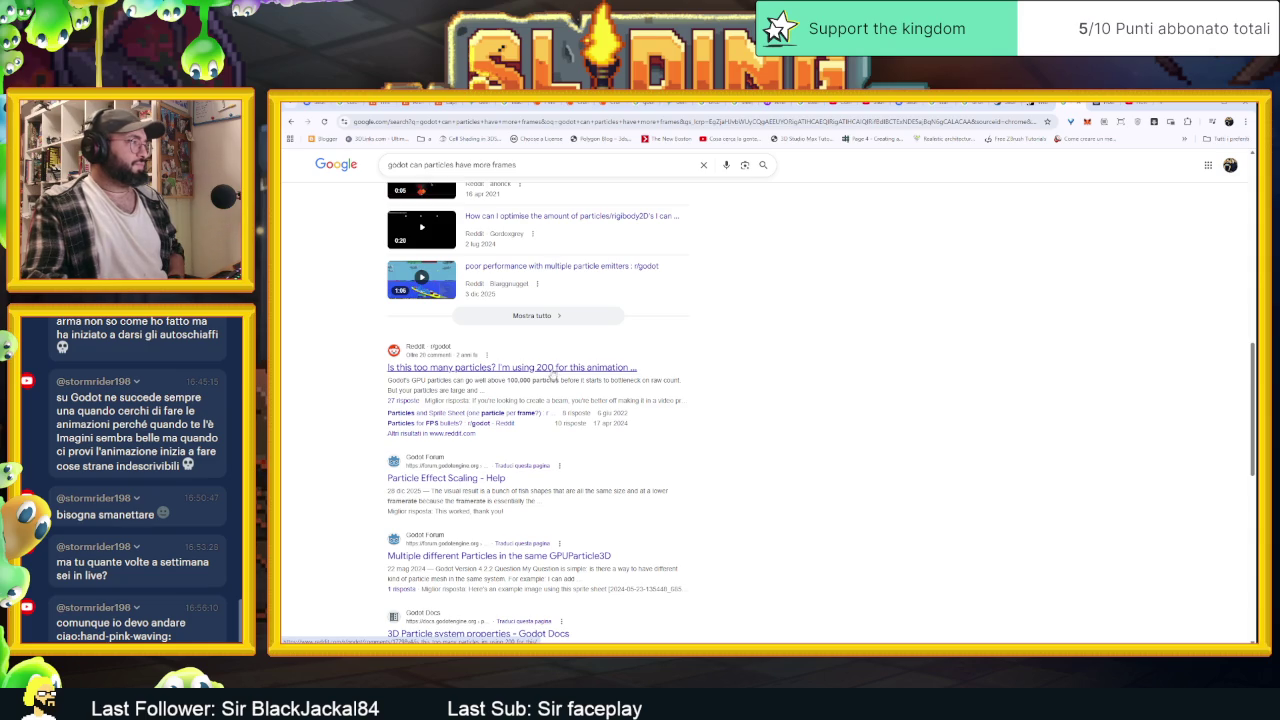
{"action": "scroll", "coordinate": [550, 400], "scroll_direction": "down", "scroll_amount": 1}
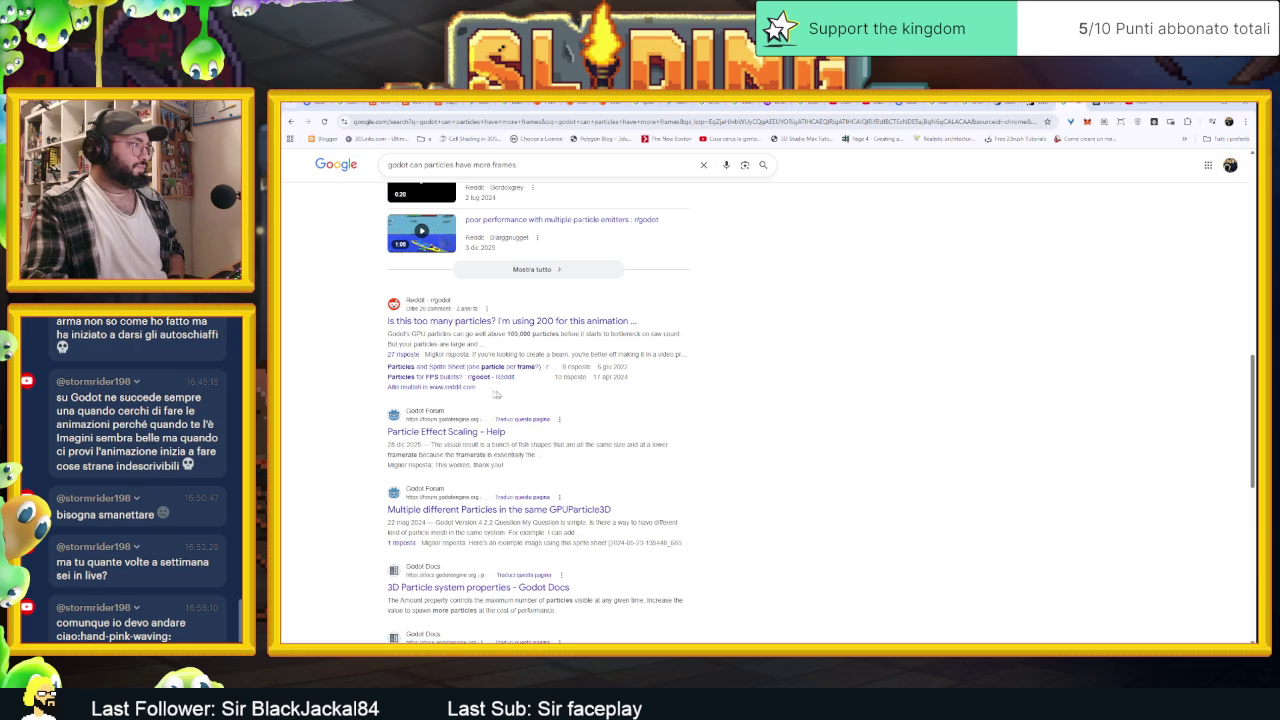
{"action": "left_click", "coordinate": [448, 367]}
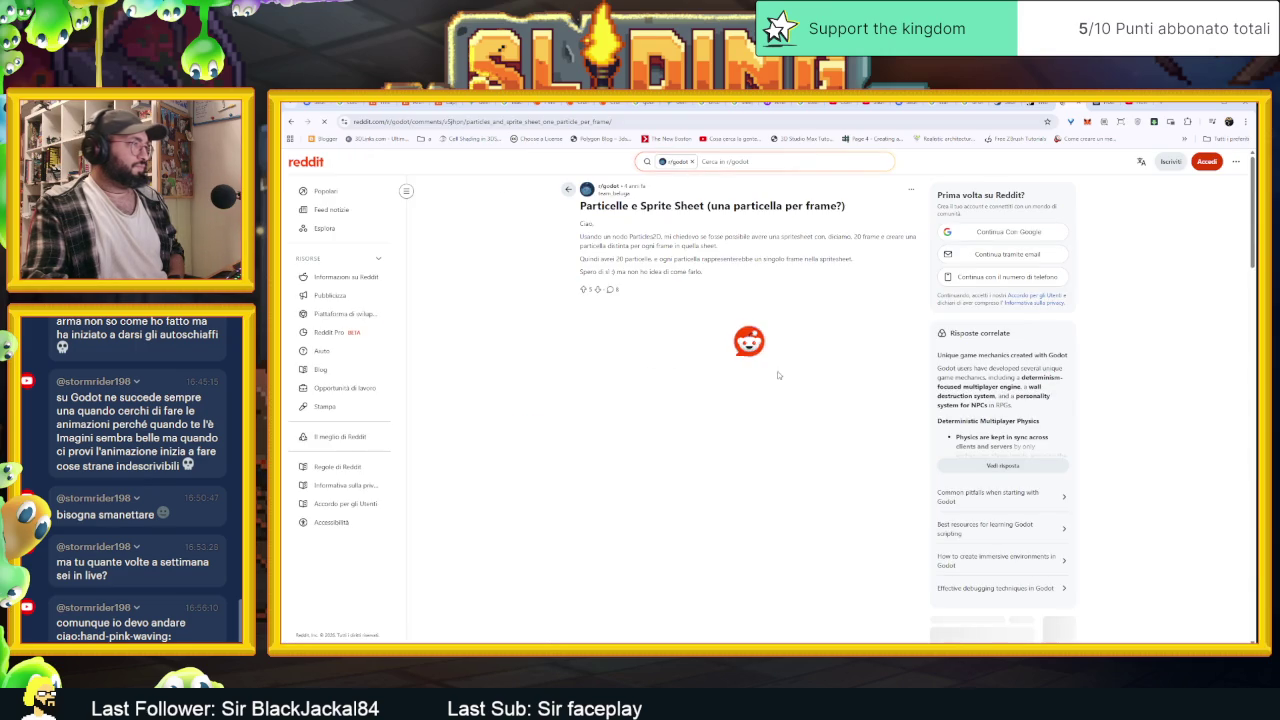
Read the top reply on spritesheet texture, Material and Particle Animation, then minimize the browser
{"action": "scroll", "coordinate": [795, 405], "scroll_direction": "down", "scroll_amount": 1}
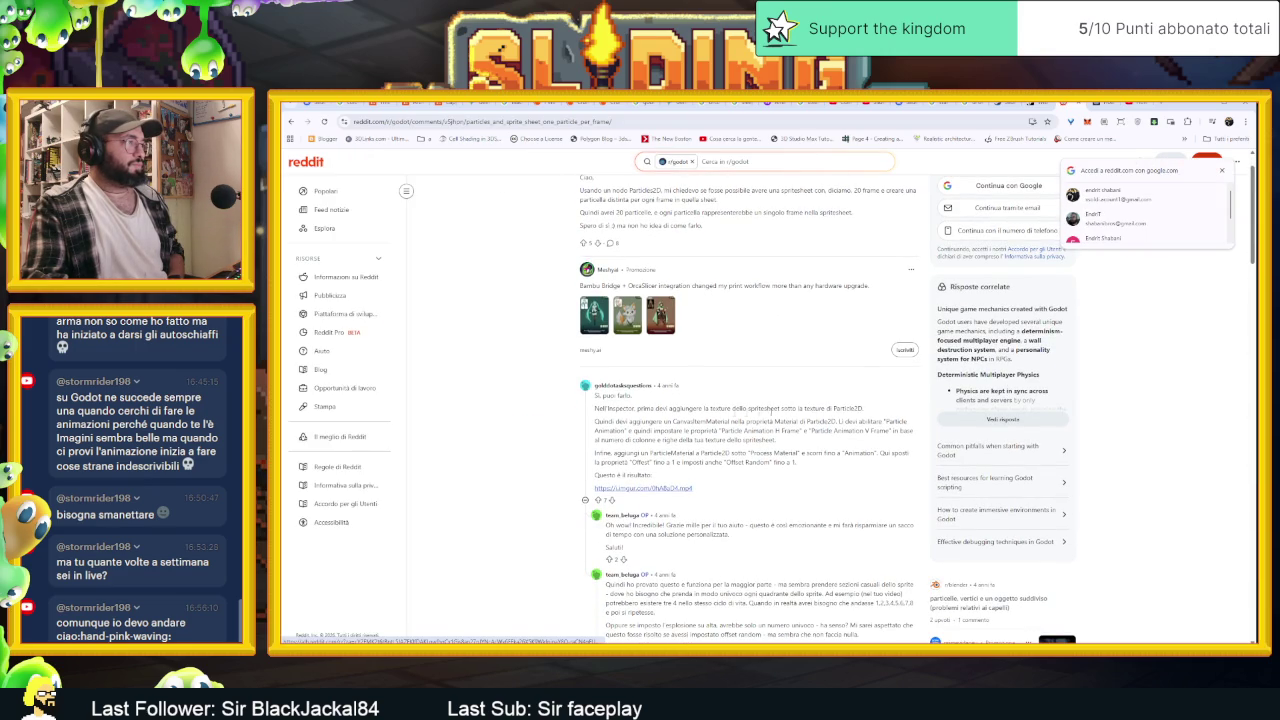
{"action": "left_click_drag", "start_coordinate": [628, 409], "coordinate": [865, 410]}
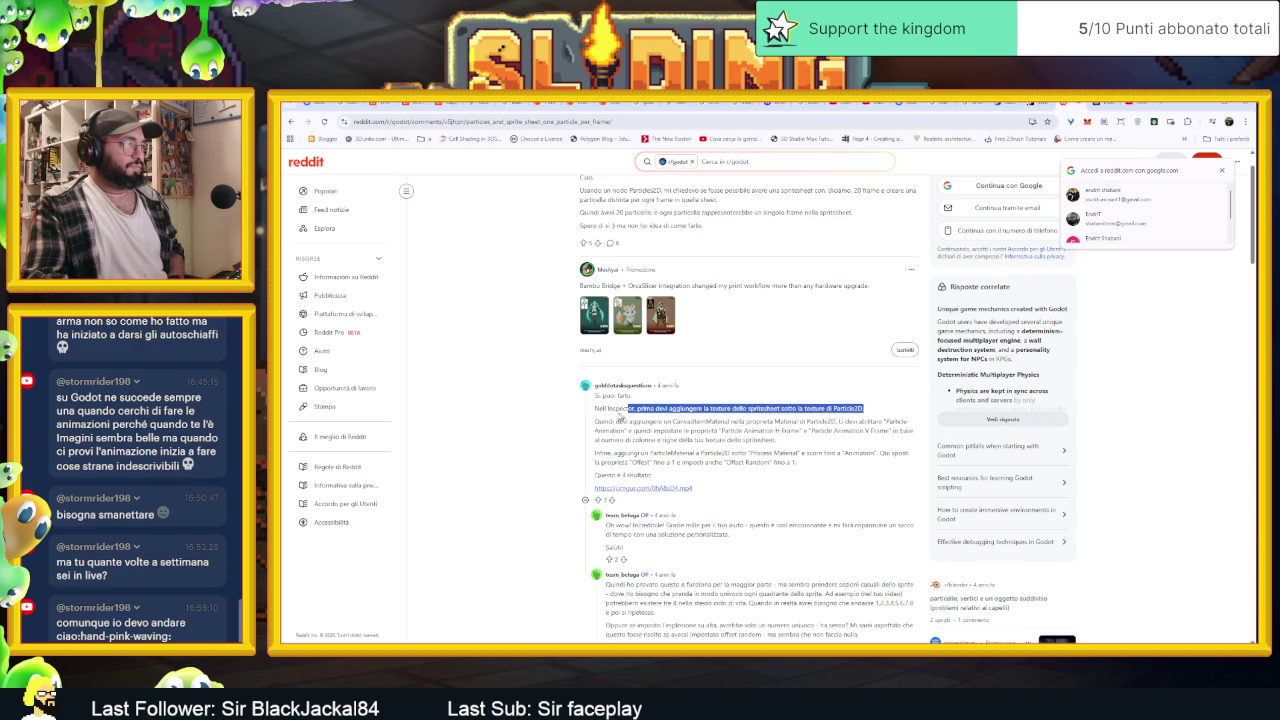
{"action": "left_click", "coordinate": [603, 421]}
{"action": "left_click_drag", "start_coordinate": [634, 422], "coordinate": [838, 422]}
{"action": "double_click", "coordinate": [786, 422]}
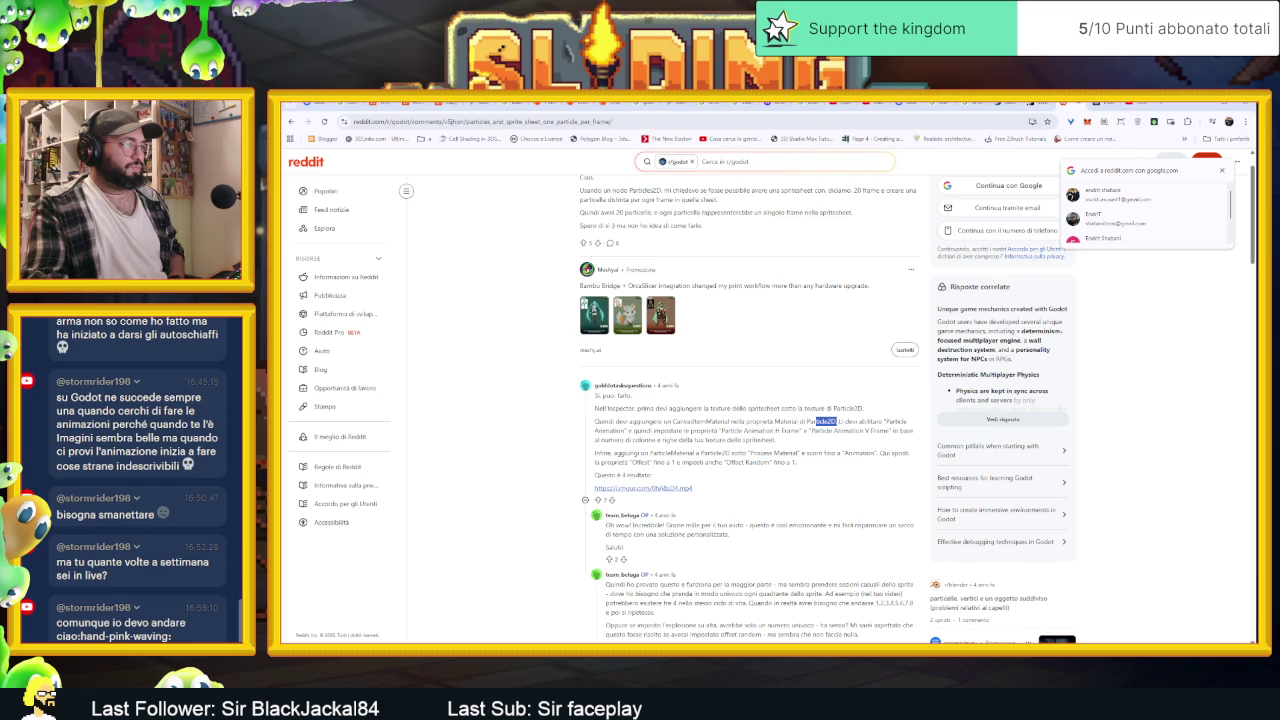
{"action": "left_click", "coordinate": [868, 422]}
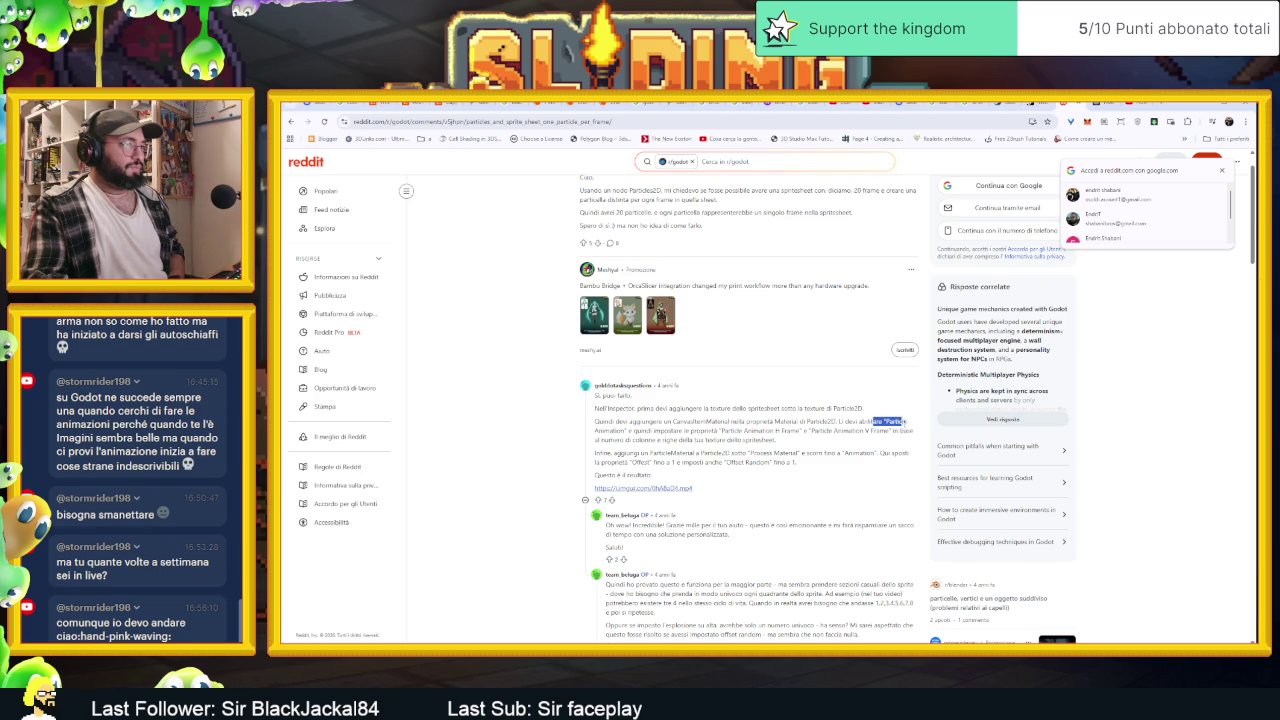
{"action": "left_click_drag", "start_coordinate": [905, 422], "coordinate": [908, 422]}
{"action": "left_click", "coordinate": [908, 422]}
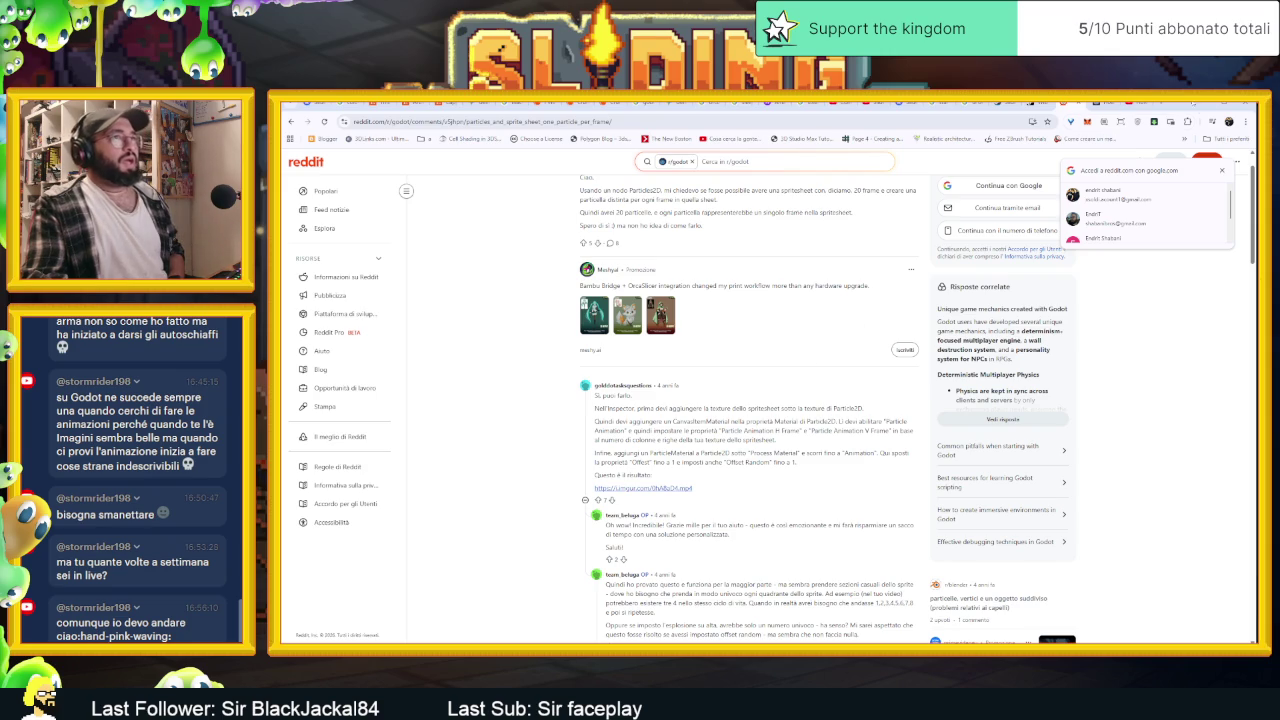
{"action": "left_click", "coordinate": [1203, 108]}
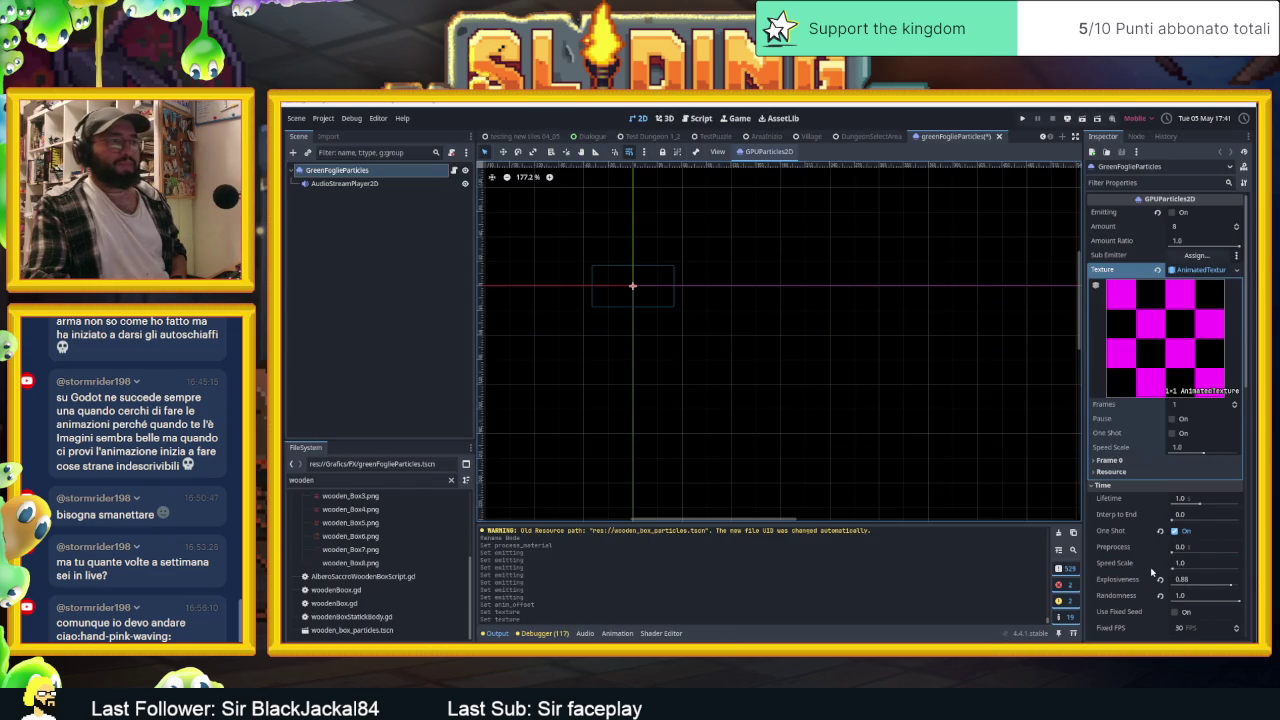
{"action": "scroll", "coordinate": [355, 565], "scroll_direction": "up", "scroll_amount": 2}
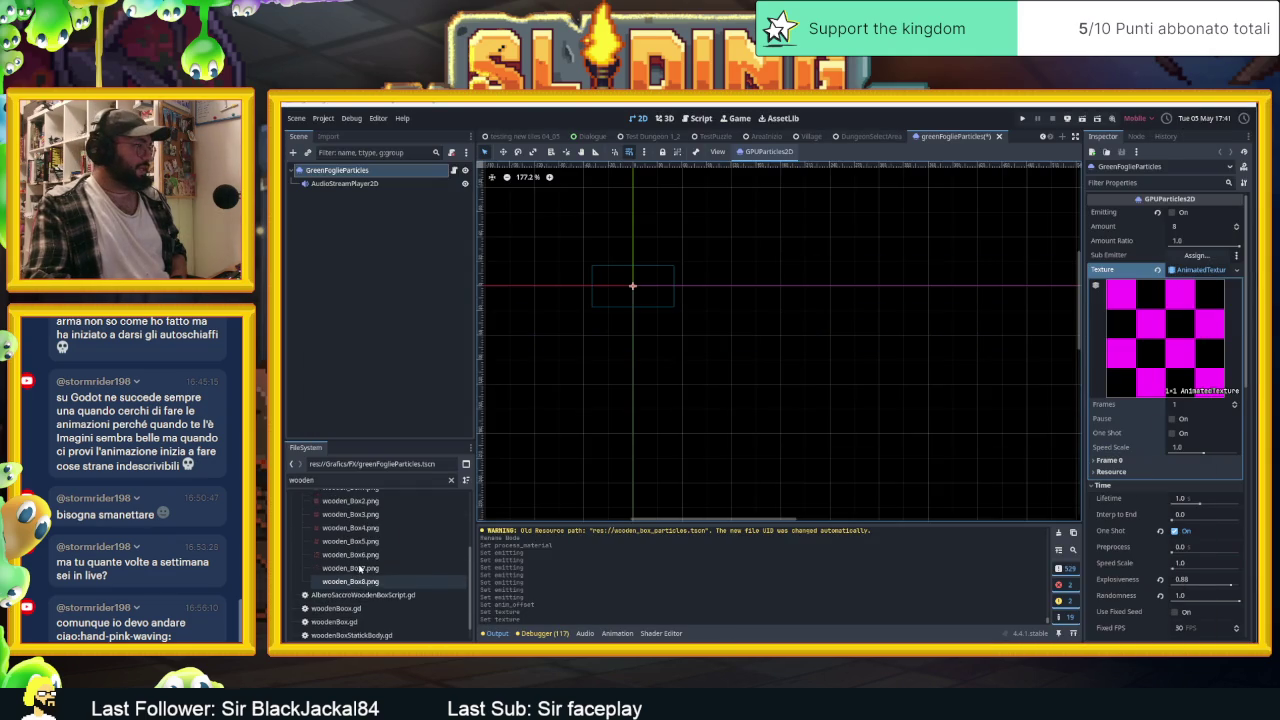
{"action": "scroll", "coordinate": [360, 567], "scroll_direction": "down", "scroll_amount": 3}
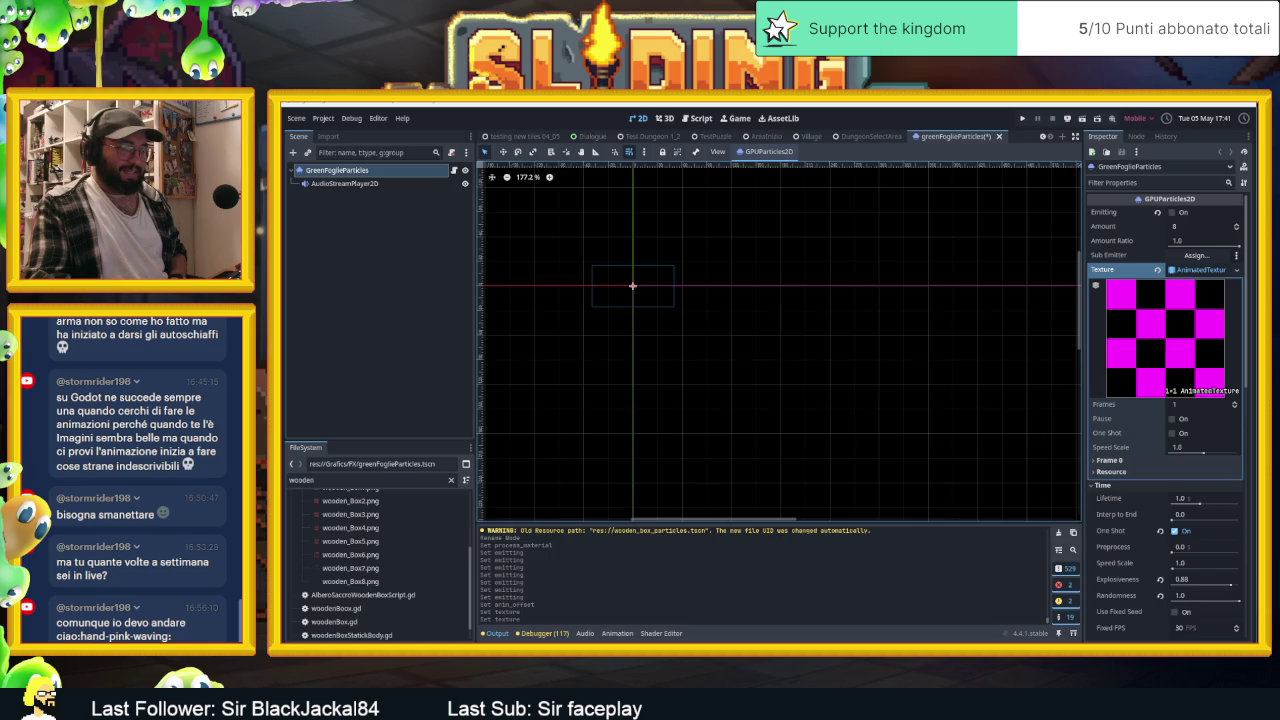
{"action": "key", "text": "alt+Tab"}
{"action": "key", "text": "alt+Tab"}
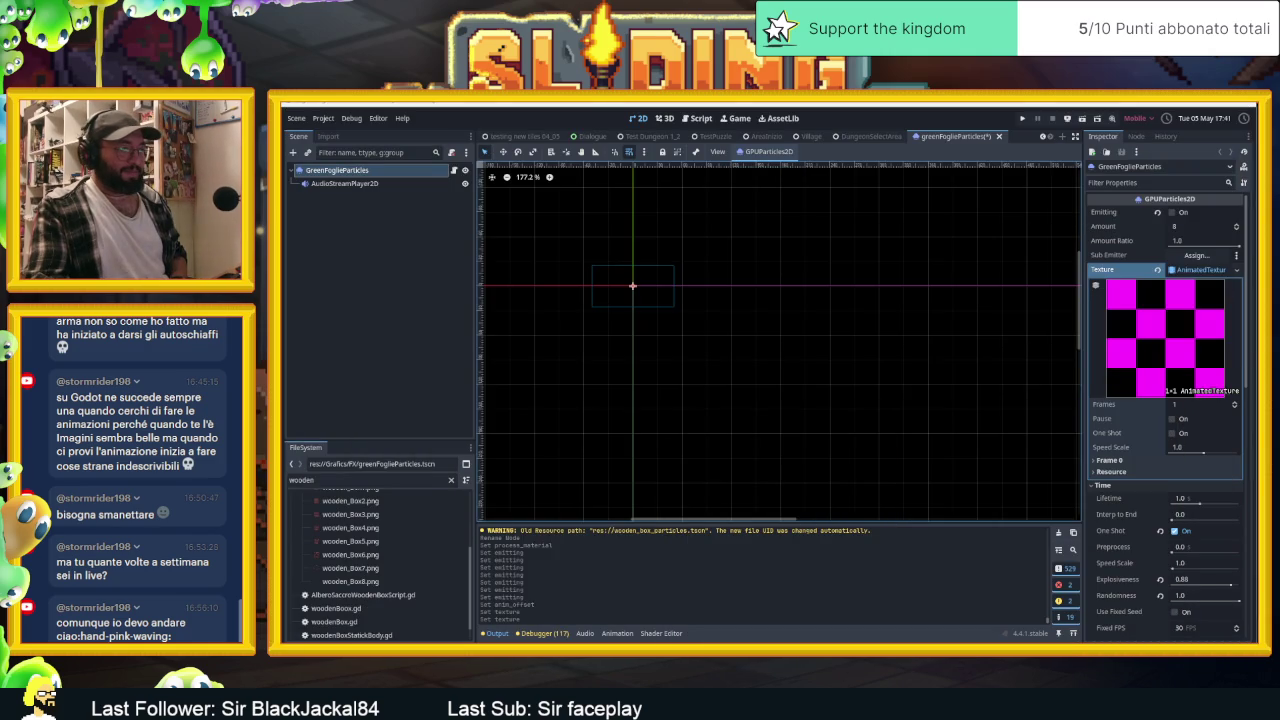
{"action": "key", "text": "alt+Tab"}
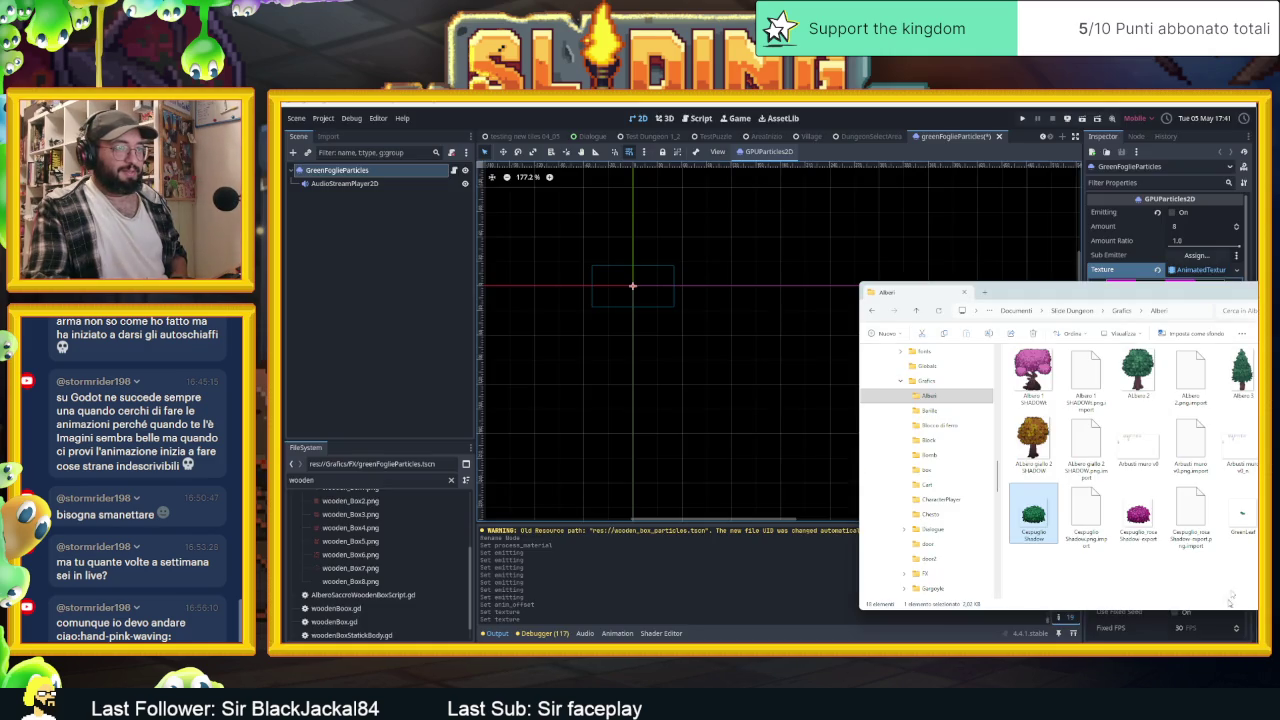
{"action": "left_click", "coordinate": [1238, 518]}
{"action": "mouse_move", "coordinate": [1242, 518]}
{"action": "left_mouse_down"}
{"action": "mouse_move", "coordinate": [1183, 451]}
{"action": "mouse_move", "coordinate": [930, 504]}
{"action": "mouse_move", "coordinate": [1230, 505]}
{"action": "mouse_move", "coordinate": [380, 620]}
{"action": "mouse_move", "coordinate": [373, 517]}
{"action": "left_mouse_up"}
{"action": "left_click", "coordinate": [351, 480]}
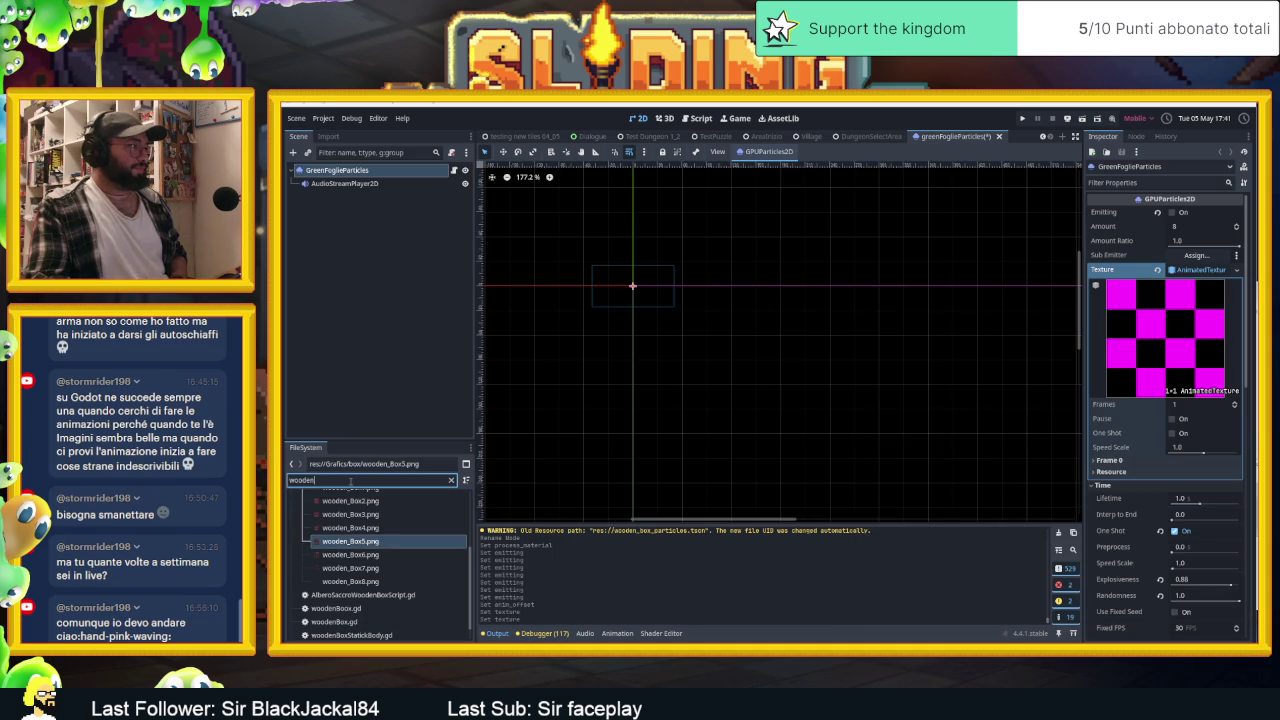
Find GreenLeaf.png with a 'leaf' FileSystem search and set it as the particle texture
{"action": "type", "text": "leaf"}
{"action": "left_click", "coordinate": [318, 555]}
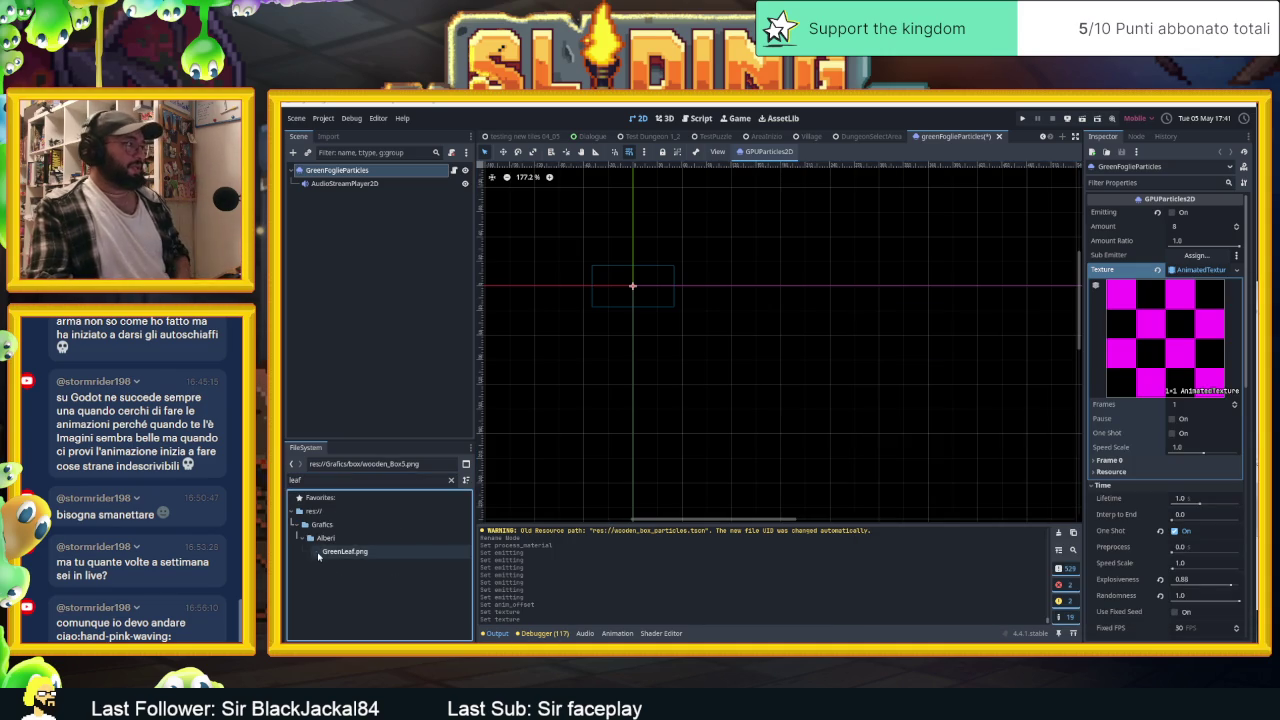
{"action": "left_click", "coordinate": [1158, 270]}
{"action": "mouse_move", "coordinate": [389, 559]}
{"action": "left_mouse_down"}
{"action": "mouse_move", "coordinate": [800, 300]}
{"action": "mouse_move", "coordinate": [1202, 272]}
{"action": "left_mouse_up"}
Expand the CanvasItemMaterial to review its 2×4 looping particle animation settings
{"action": "scroll", "coordinate": [1140, 400], "scroll_direction": "down", "scroll_amount": 15}
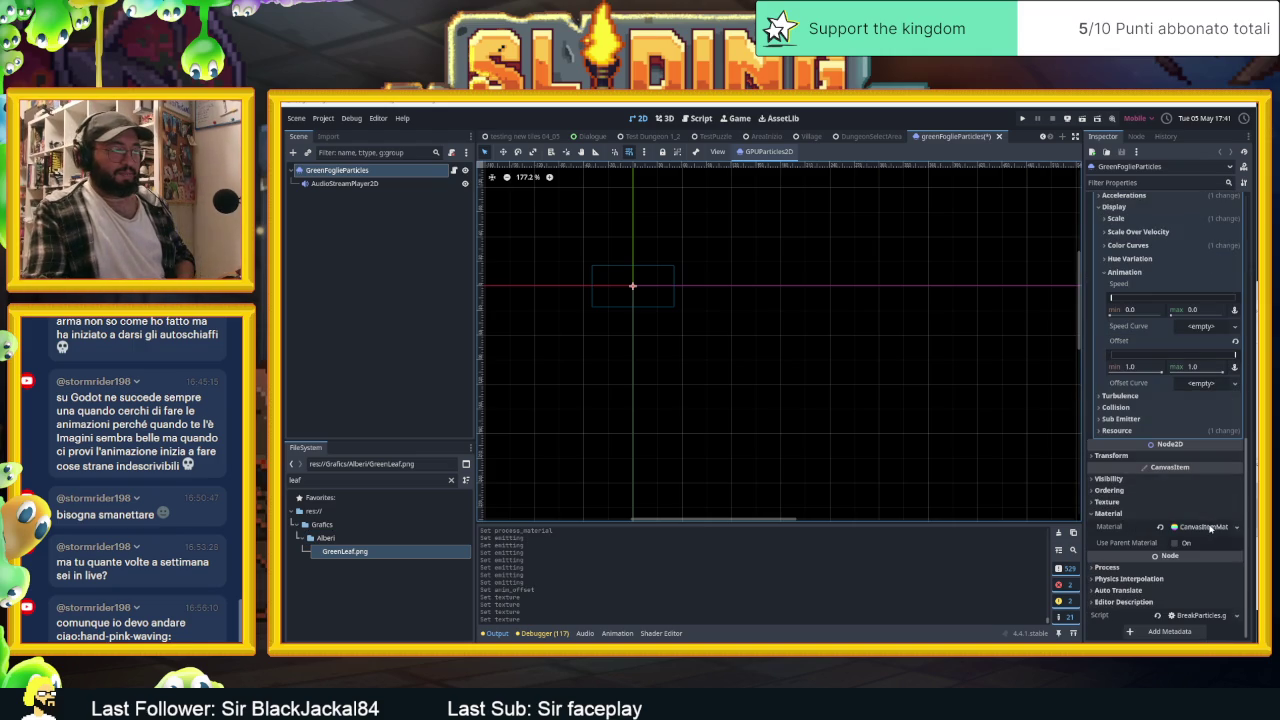
{"action": "left_click", "coordinate": [1205, 527]}
{"action": "scroll", "coordinate": [1140, 500], "scroll_direction": "down", "scroll_amount": 3}
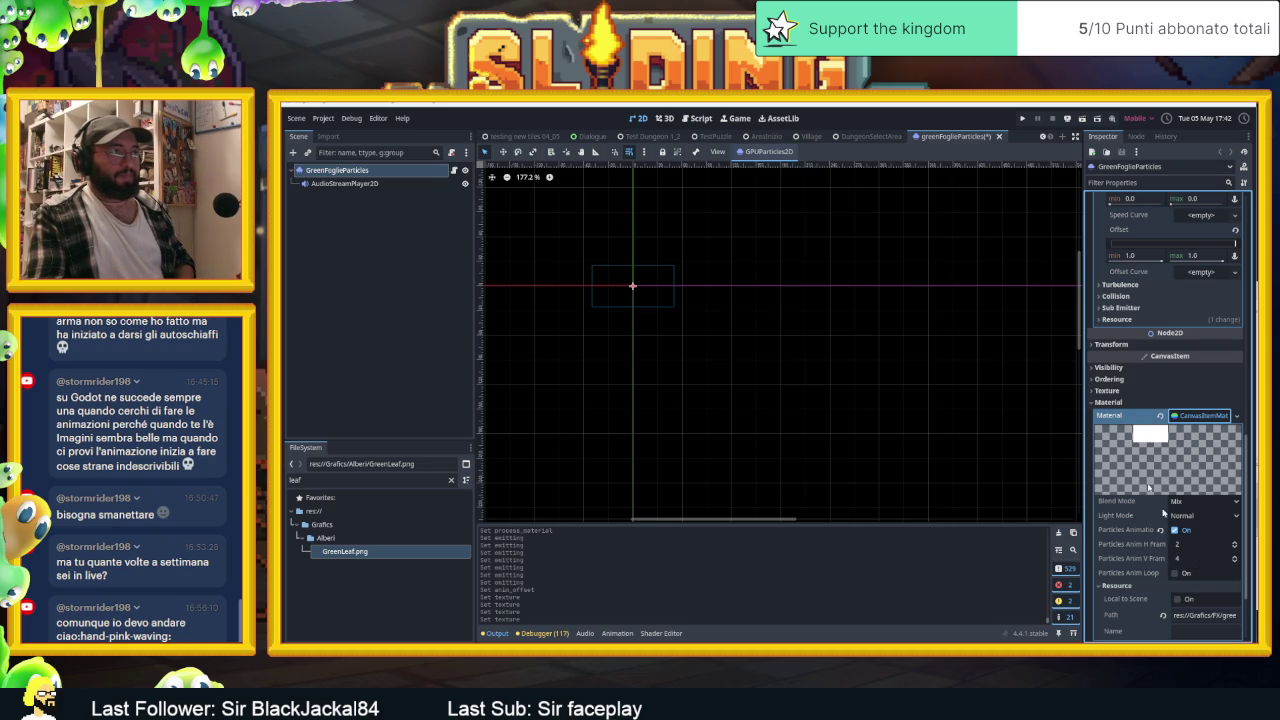
{"action": "scroll", "coordinate": [1160, 420], "scroll_direction": "up", "scroll_amount": 10}
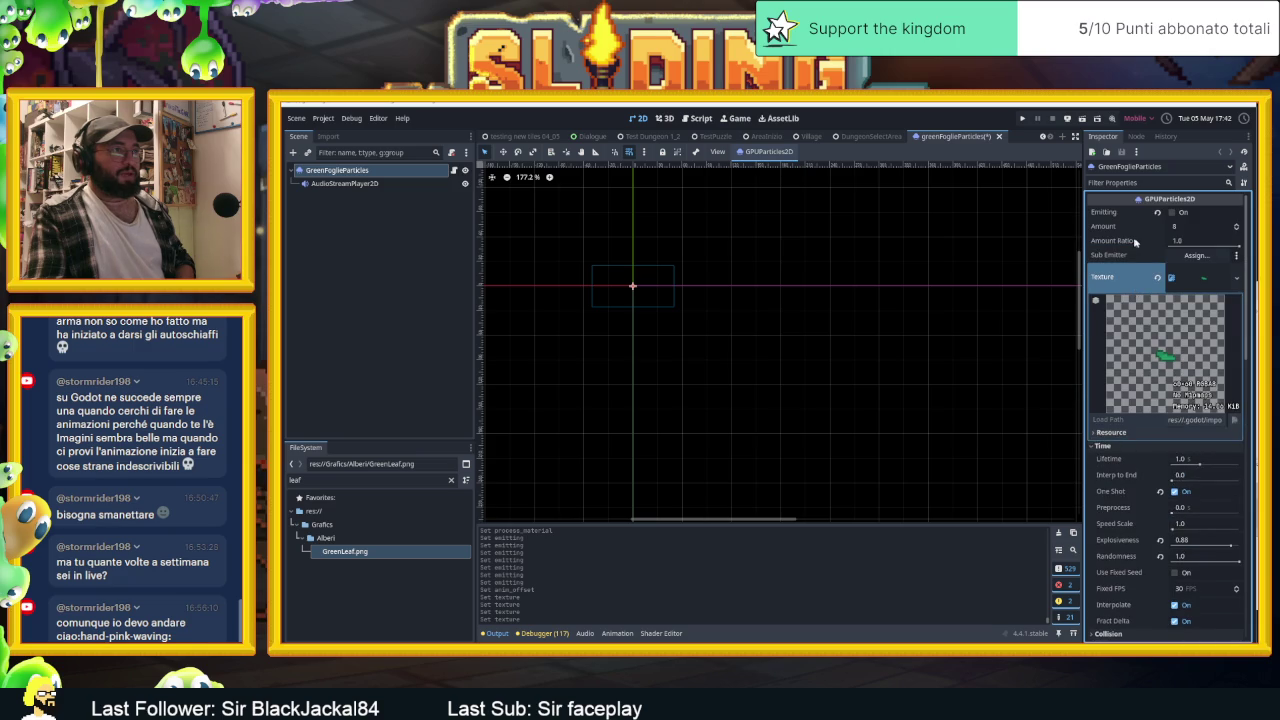
Preview a burst, then set Particles Anim H Frames to 1 and disable Particles Animation
{"action": "left_click", "coordinate": [1172, 213]}
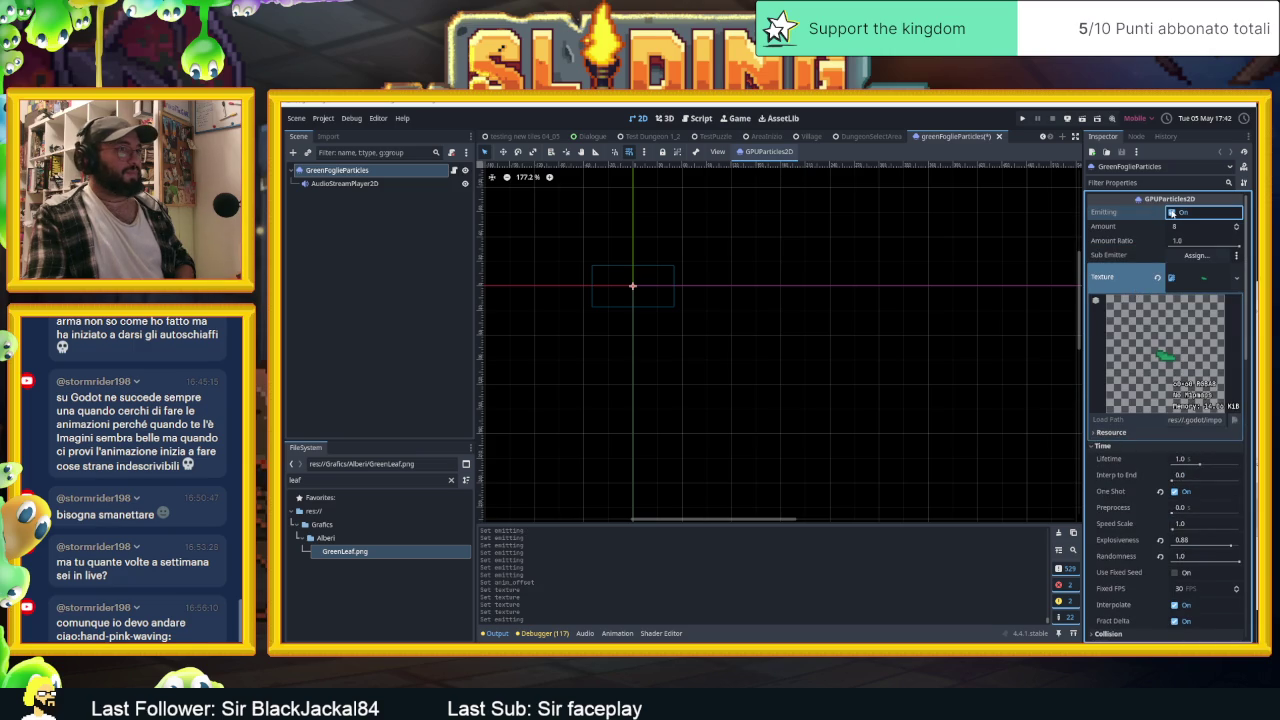
{"action": "scroll", "coordinate": [660, 268], "scroll_direction": "up", "scroll_amount": 3}
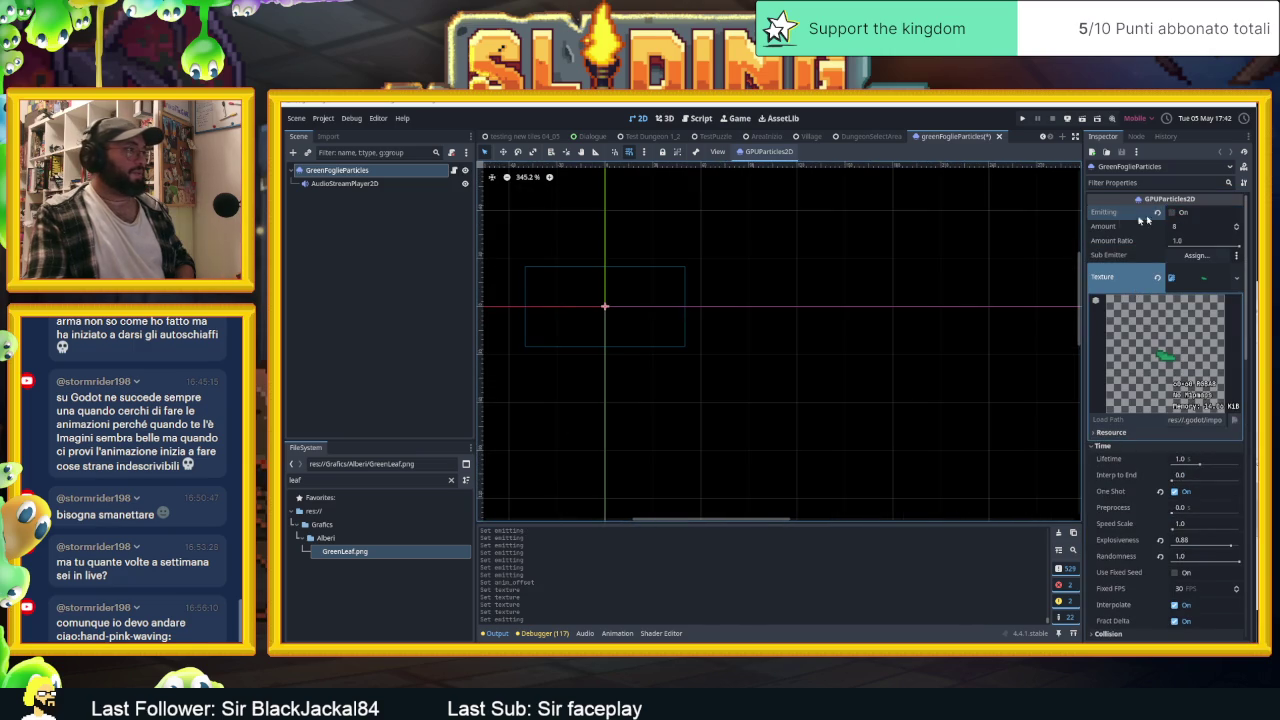
{"action": "left_click", "coordinate": [1173, 213]}
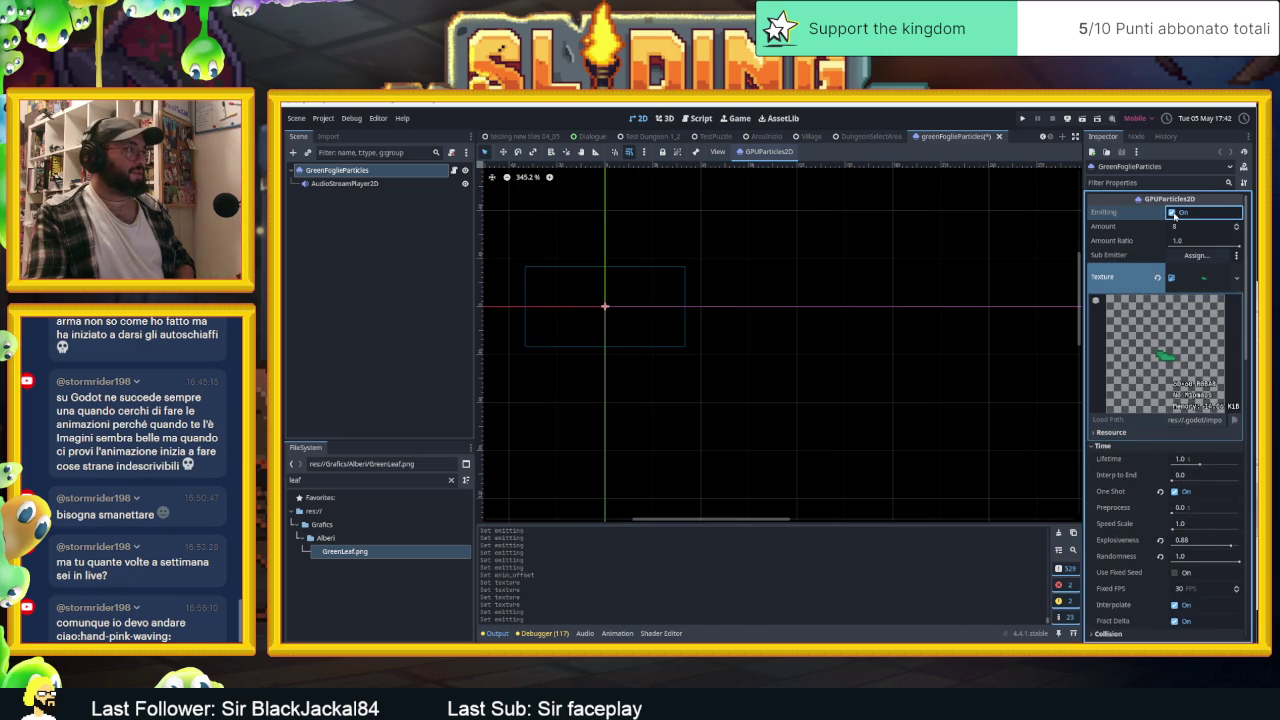
{"action": "scroll", "coordinate": [1118, 435], "scroll_direction": "down", "scroll_amount": 3}
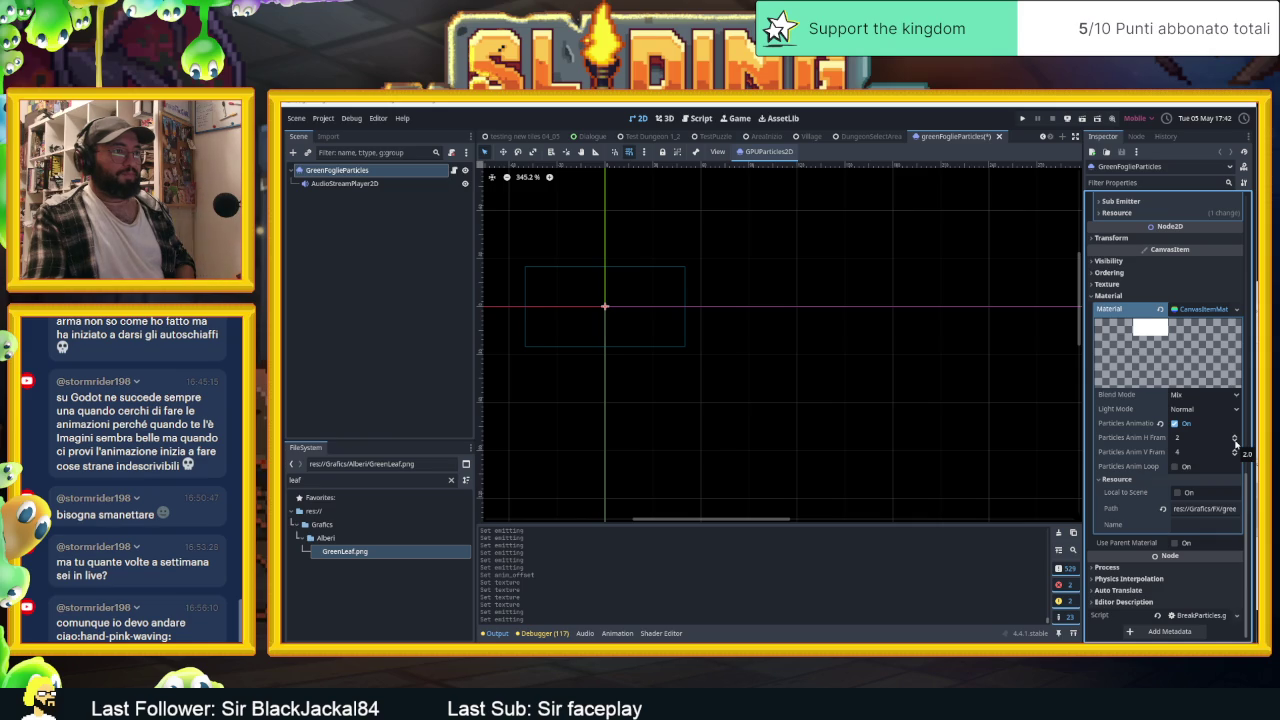
{"action": "left_click", "coordinate": [1235, 442]}
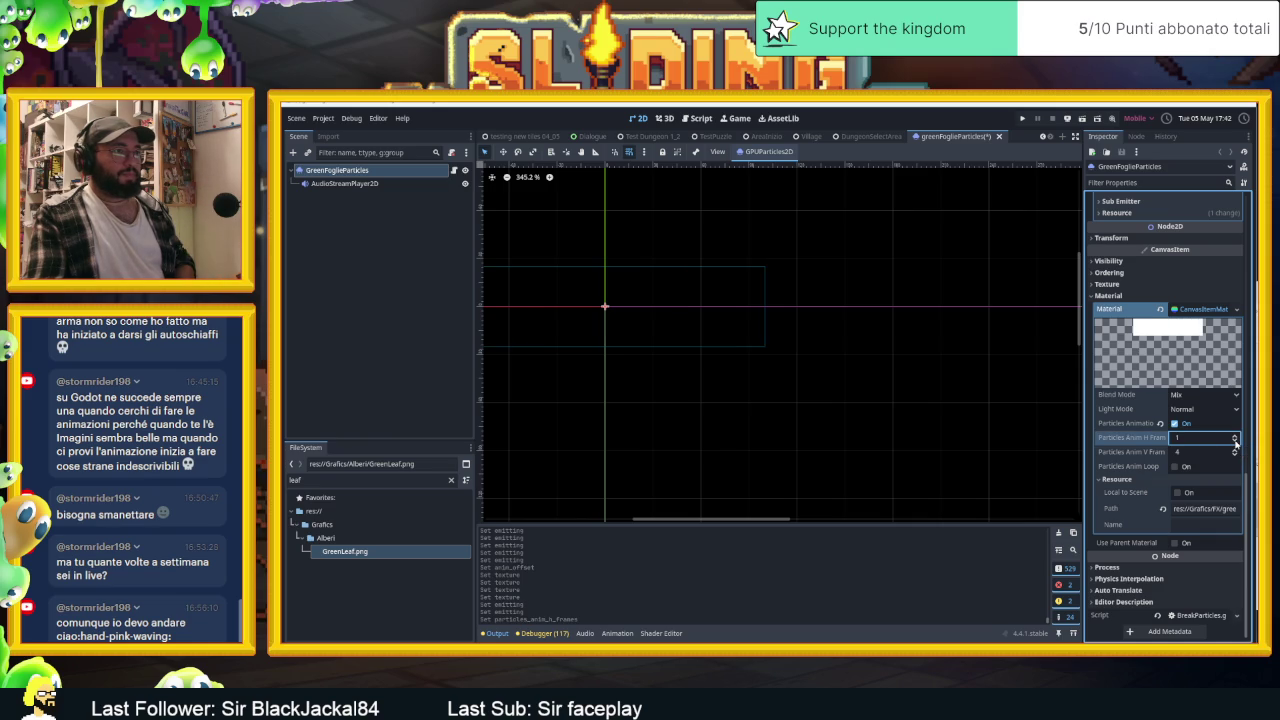
{"action": "left_click", "coordinate": [1175, 424]}
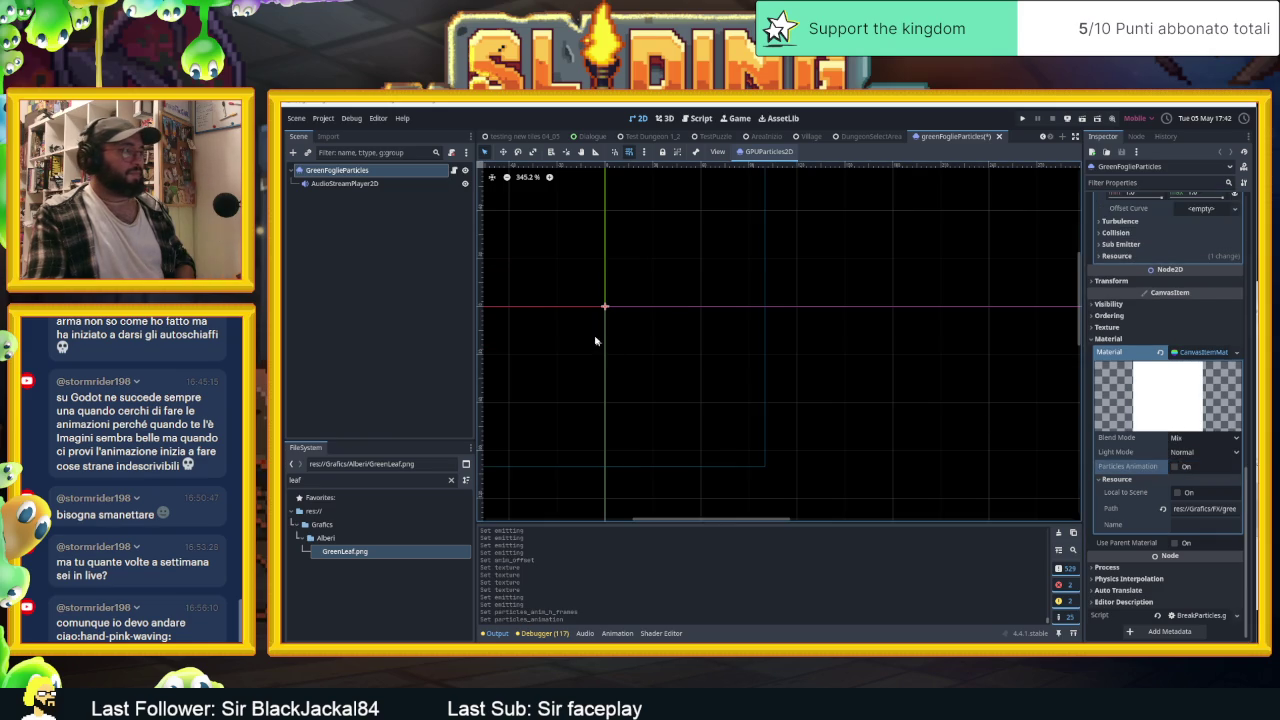
{"action": "scroll", "coordinate": [1149, 300], "scroll_direction": "up", "scroll_amount": 10}
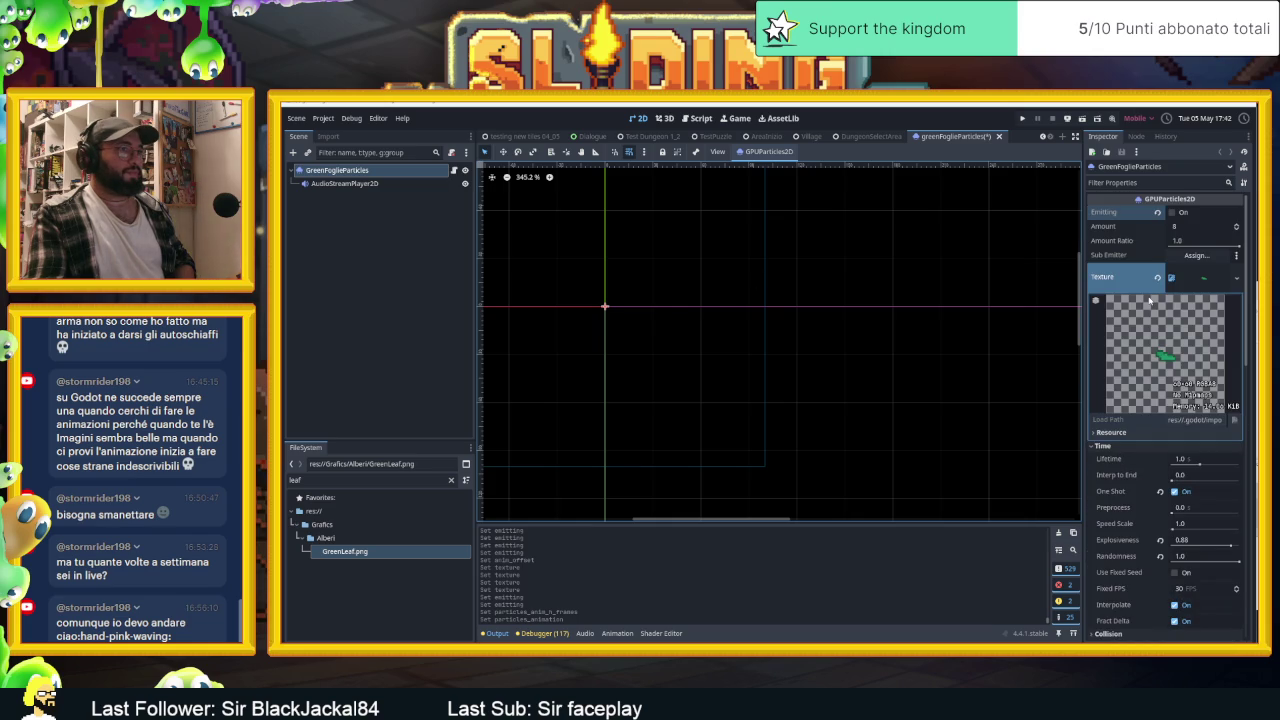
Fire repeated leaf bursts to preview the whole leaf image
{"action": "left_click", "coordinate": [1172, 213]}
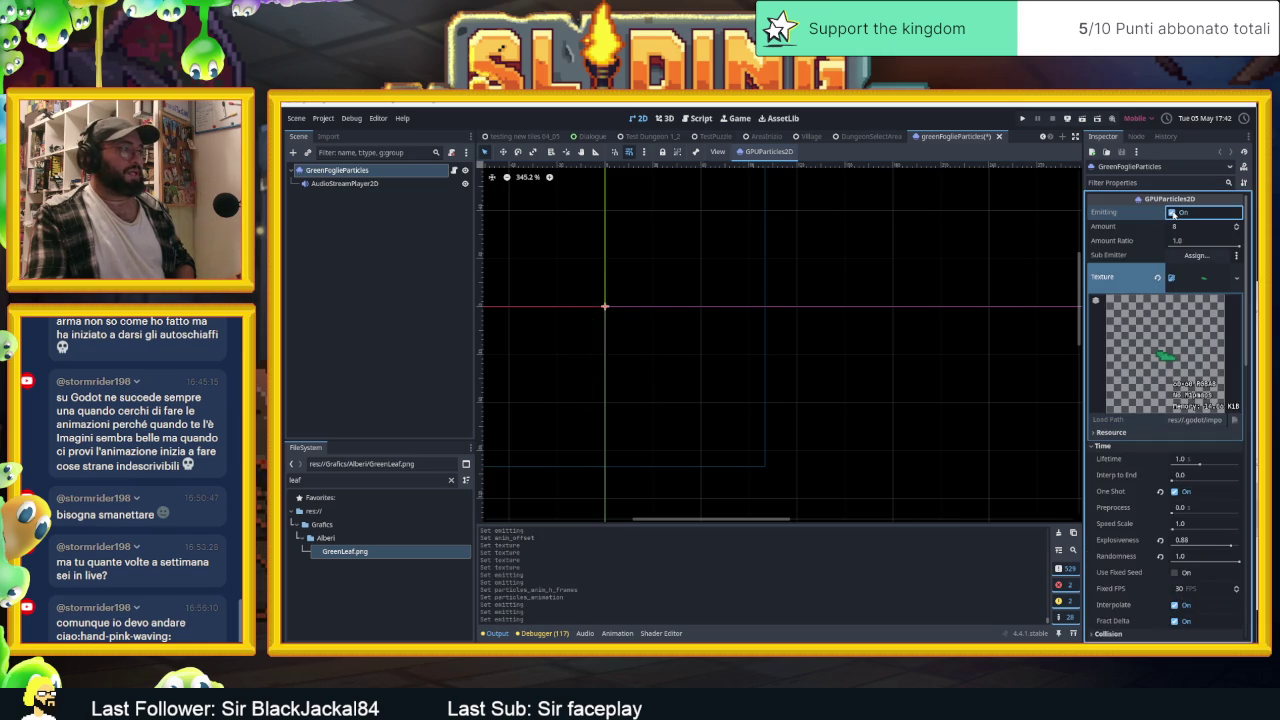
{"action": "left_click", "coordinate": [1172, 213]}
{"action": "left_click", "coordinate": [1173, 213]}
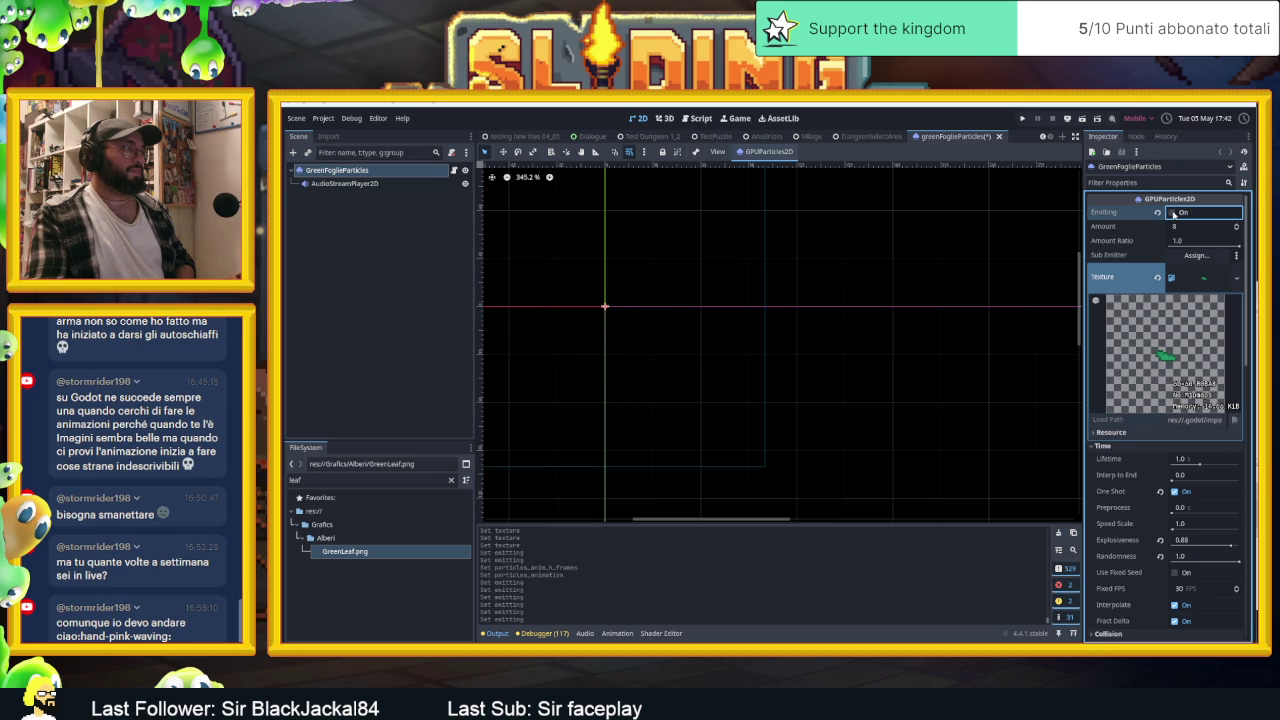
{"action": "left_click", "coordinate": [1173, 213]}
{"action": "left_click", "coordinate": [1173, 213]}
{"action": "left_click", "coordinate": [1173, 213]}
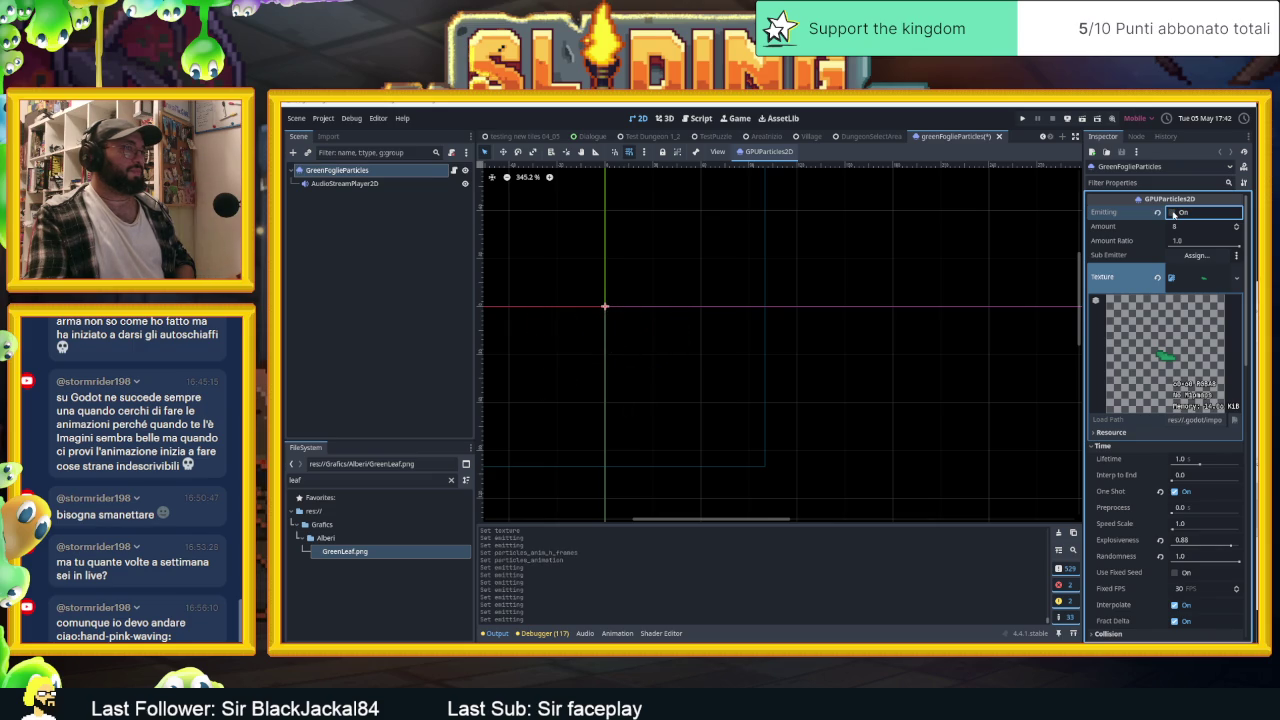
{"action": "left_click", "coordinate": [1173, 213]}
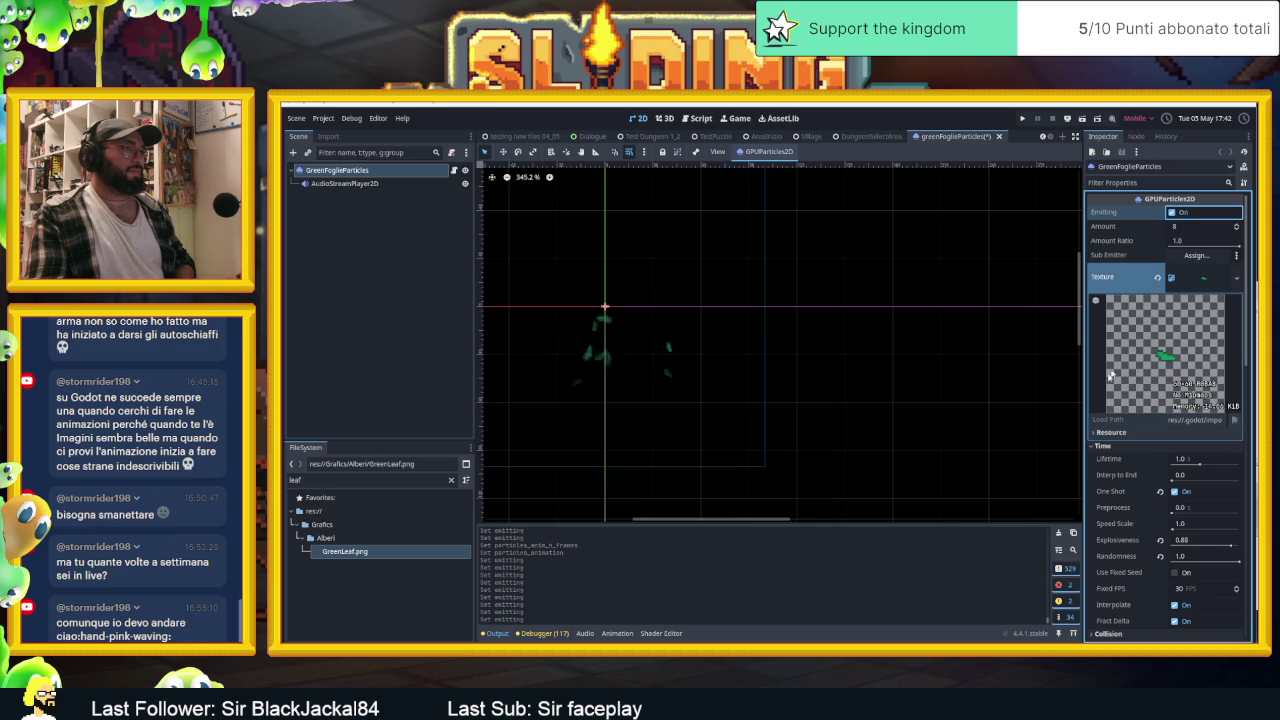
{"action": "scroll", "coordinate": [1124, 485], "scroll_direction": "down", "scroll_amount": 3}
{"action": "scroll", "coordinate": [1124, 485], "scroll_direction": "down", "scroll_amount": 10}
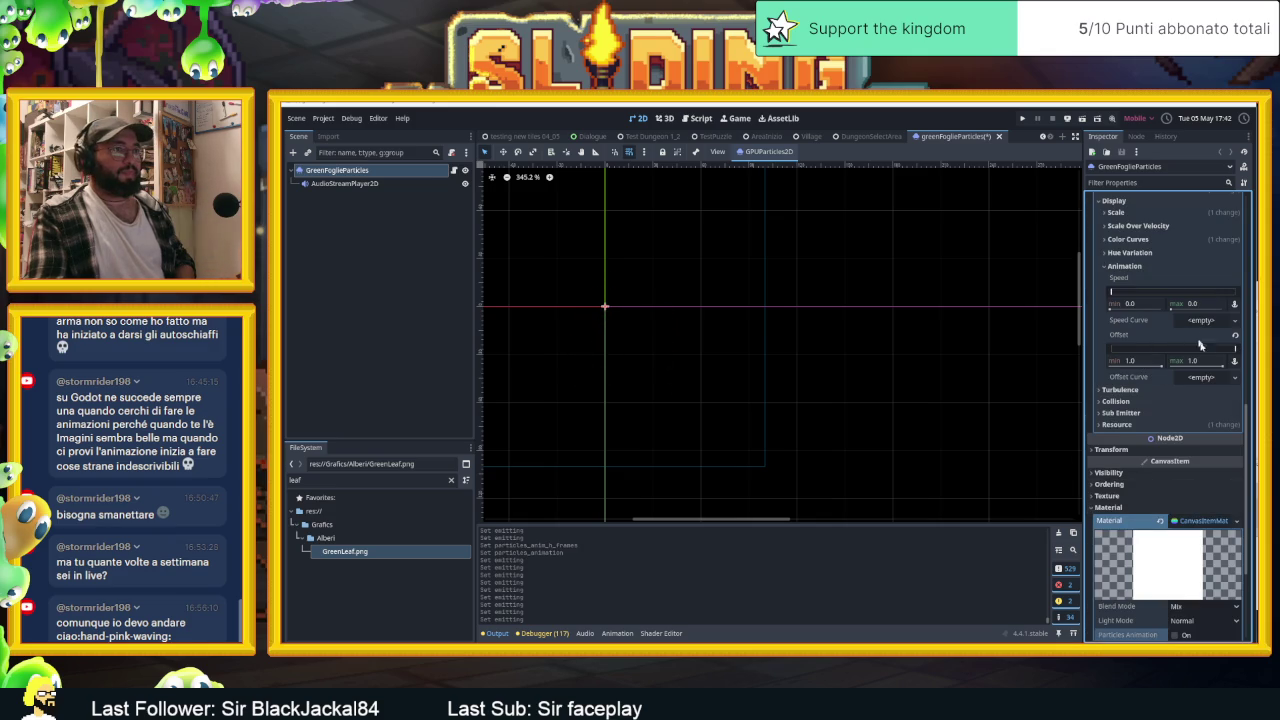
Drag the animation offset minimum toward 0 and replay leaf bursts to check it
{"action": "left_click_drag", "start_coordinate": [1160, 366], "coordinate": [1112, 366]}
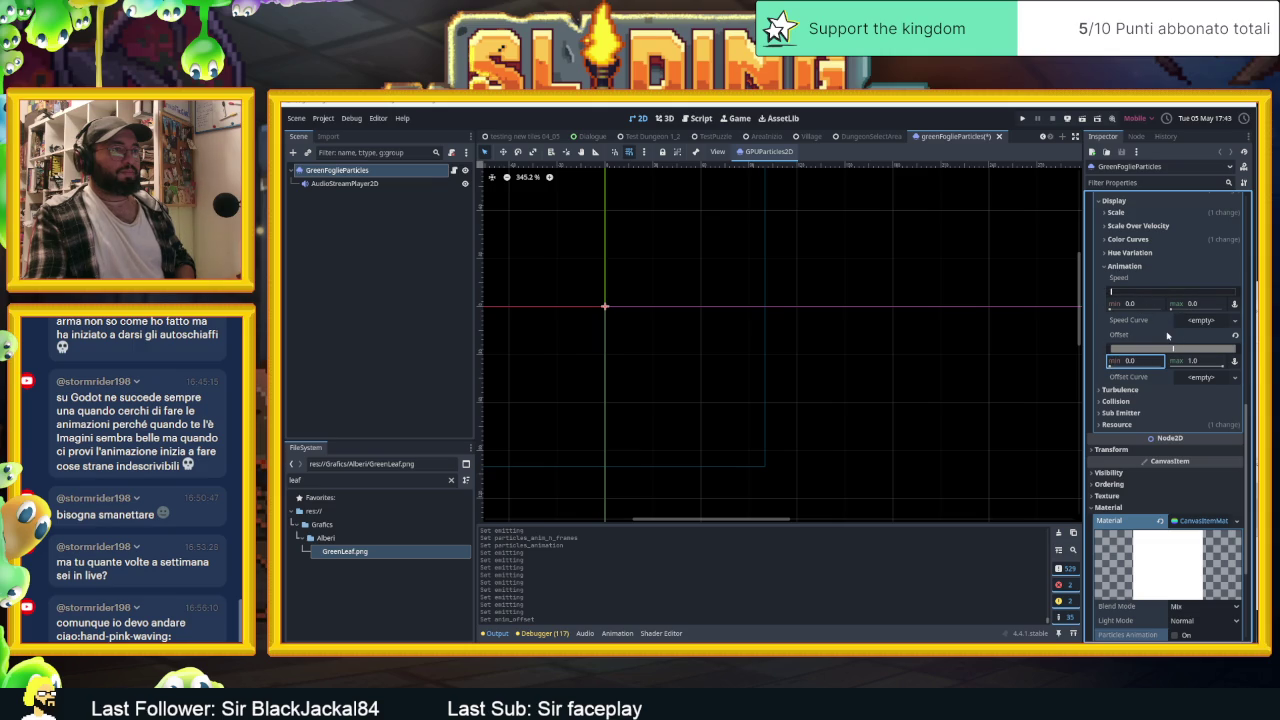
{"action": "scroll", "coordinate": [1180, 400], "scroll_direction": "up", "scroll_amount": 10}
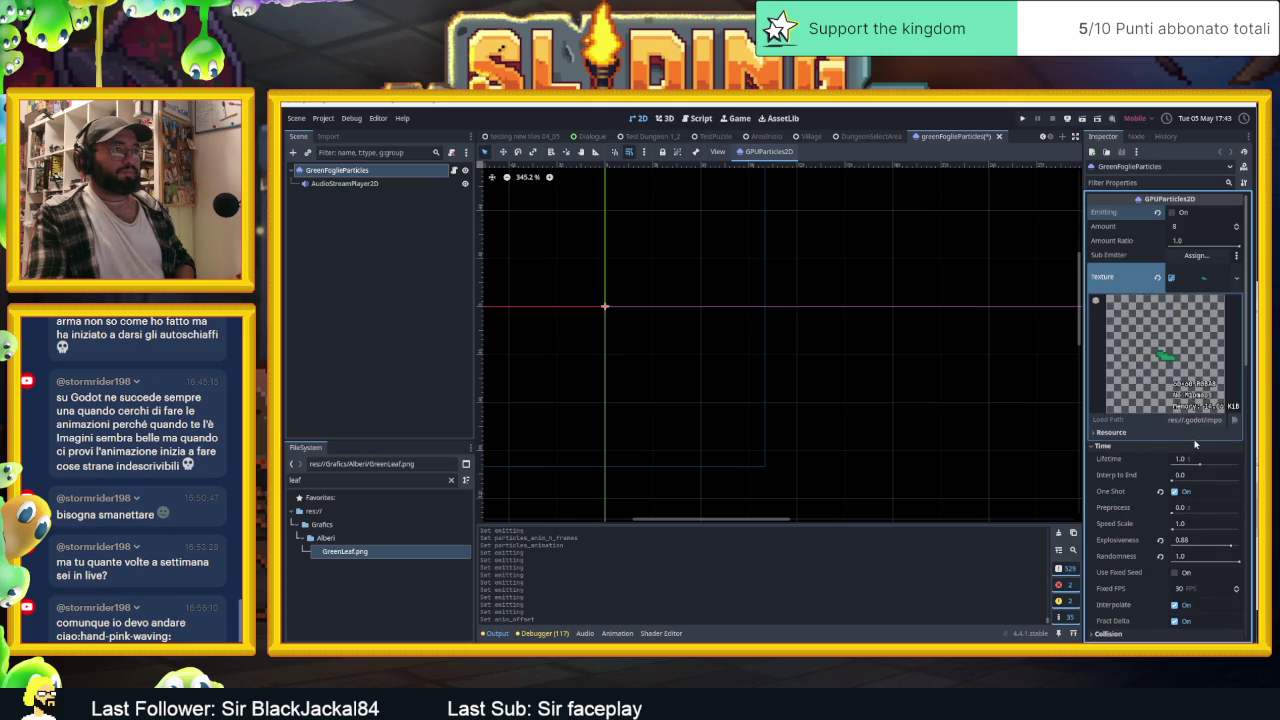
{"action": "left_click", "coordinate": [1171, 213]}
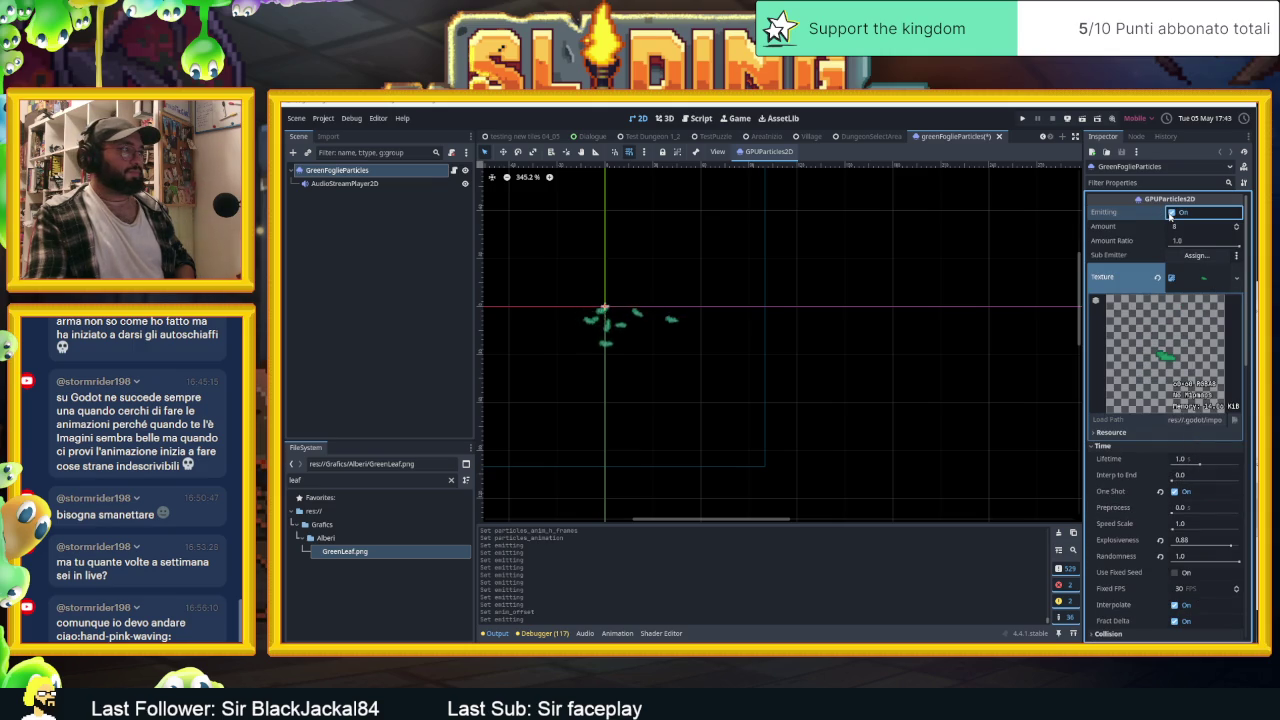
{"action": "left_click", "coordinate": [1173, 213]}
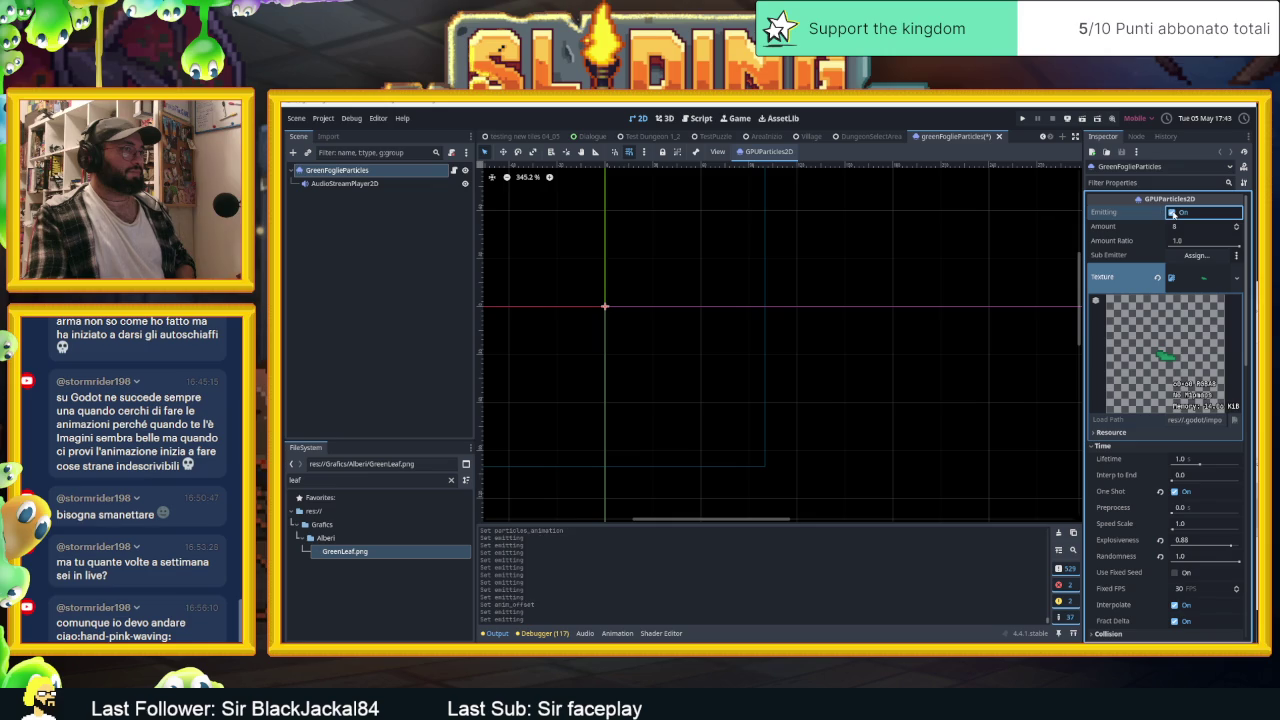
{"action": "left_click", "coordinate": [1173, 213]}
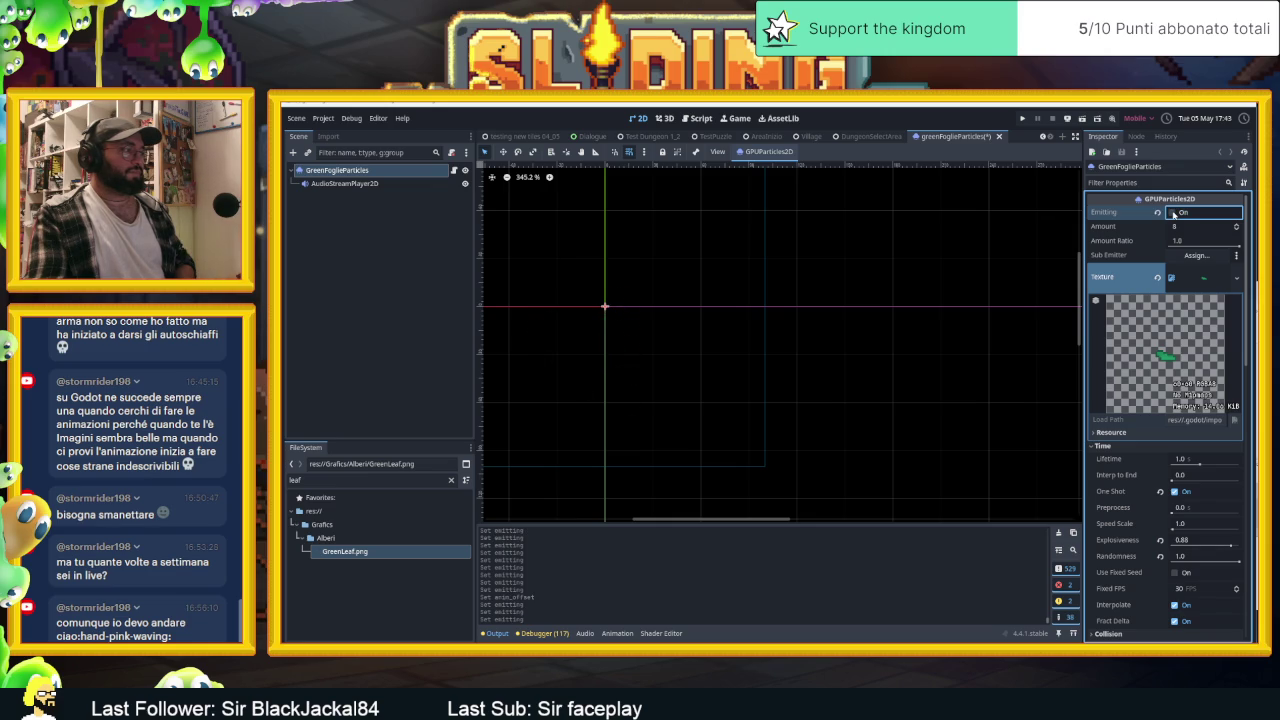
{"action": "left_click", "coordinate": [1173, 213]}
{"action": "left_click", "coordinate": [1173, 213]}
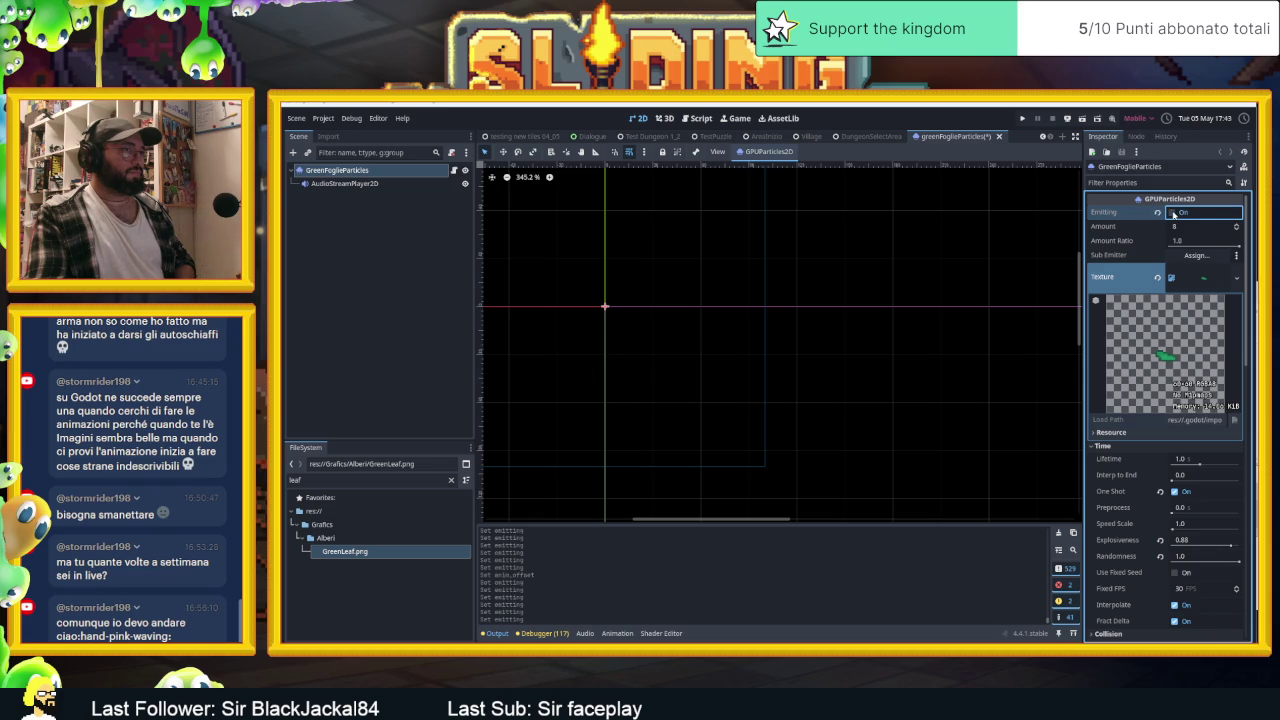
{"action": "left_click", "coordinate": [1173, 213]}
Fire one last burst, then open BreakParticles.gd at its queue_free() line
{"action": "left_click", "coordinate": [1173, 213]}
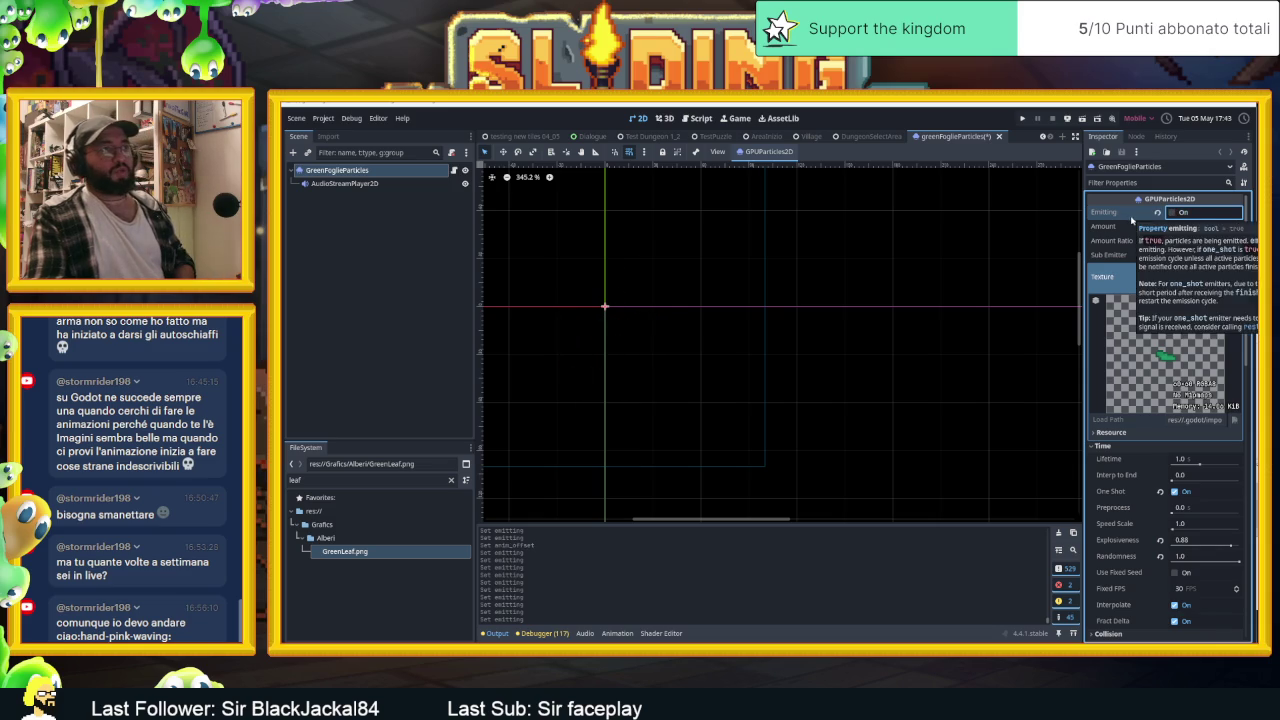
{"action": "left_click", "coordinate": [452, 170]}
{"action": "left_click", "coordinate": [740, 325]}
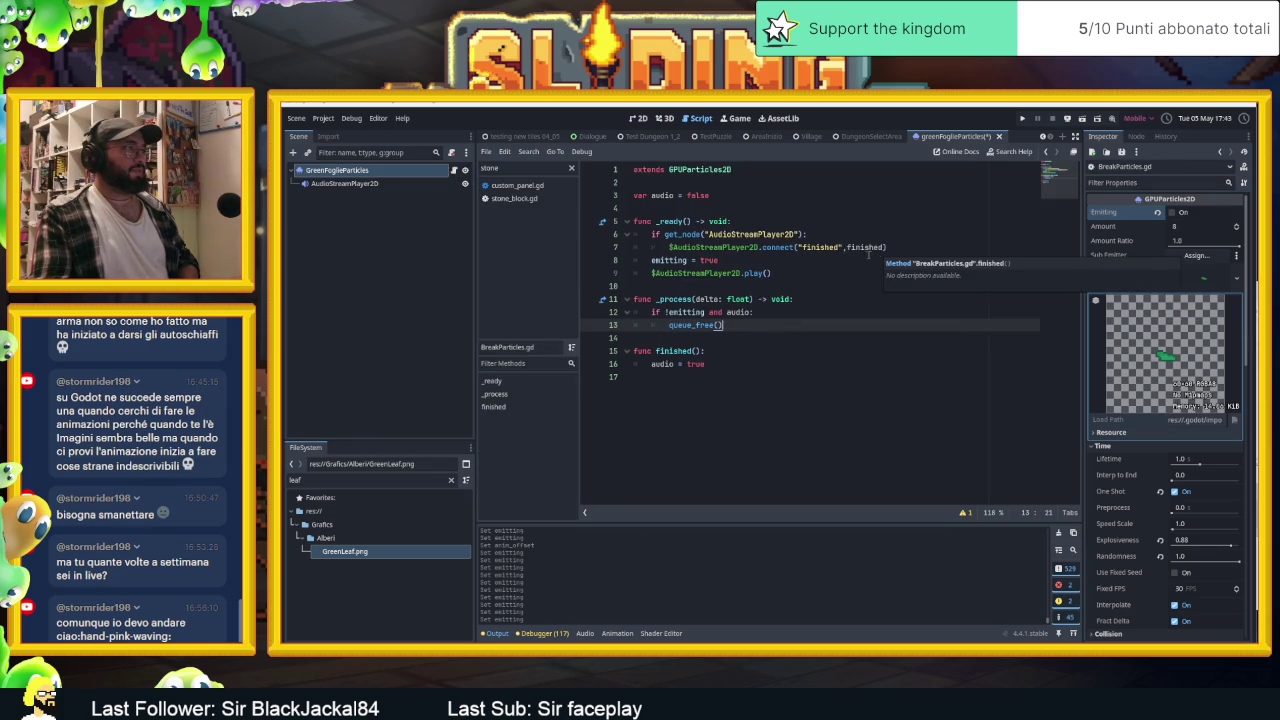
Review the script's audio lines, select AudioStreamPlayer2D, then pause the playing VLC track
{"action": "left_click", "coordinate": [800, 261]}
{"action": "left_click", "coordinate": [804, 273]}
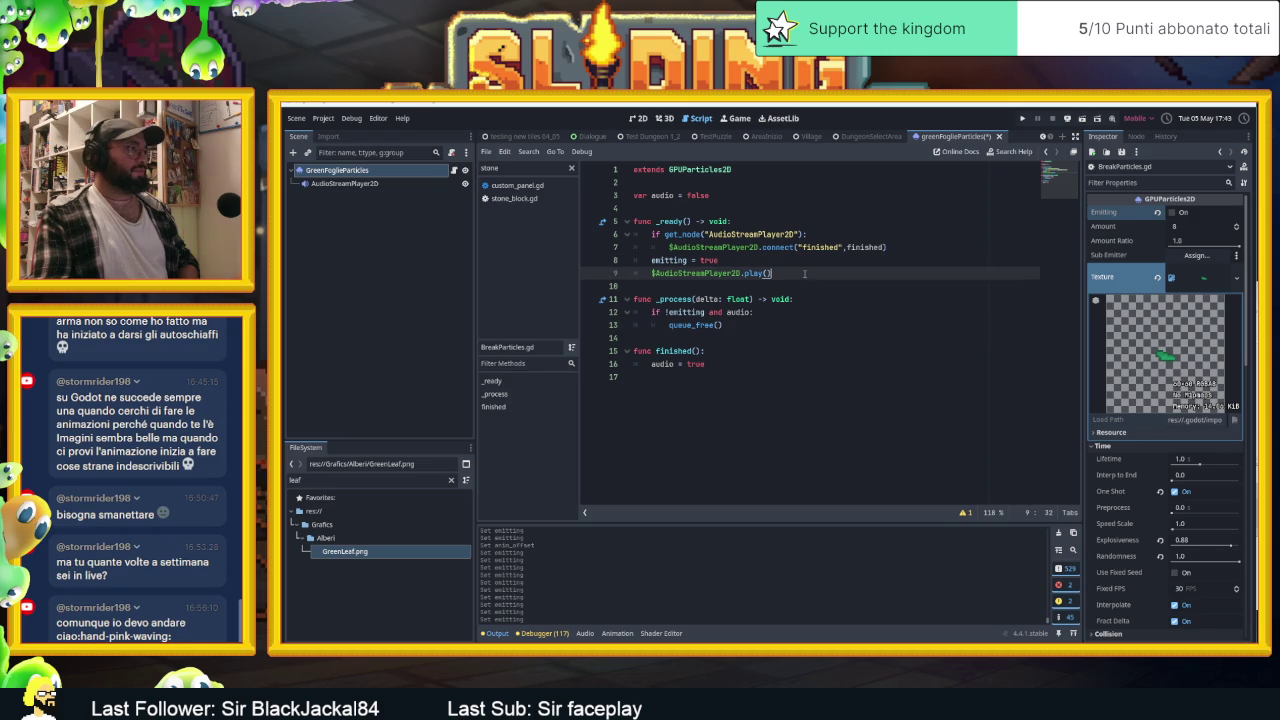
{"action": "left_click", "coordinate": [807, 325]}
{"action": "left_click", "coordinate": [790, 351]}
{"action": "left_click", "coordinate": [783, 364]}
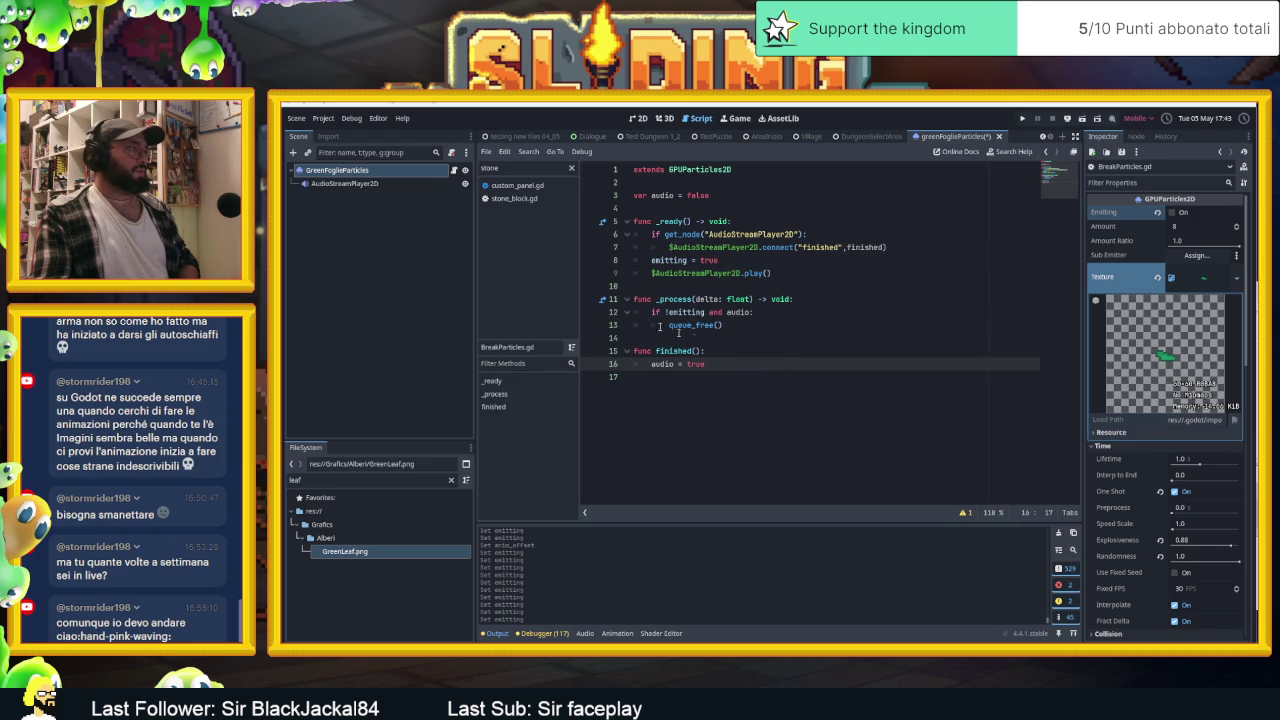
{"action": "left_click", "coordinate": [373, 184]}
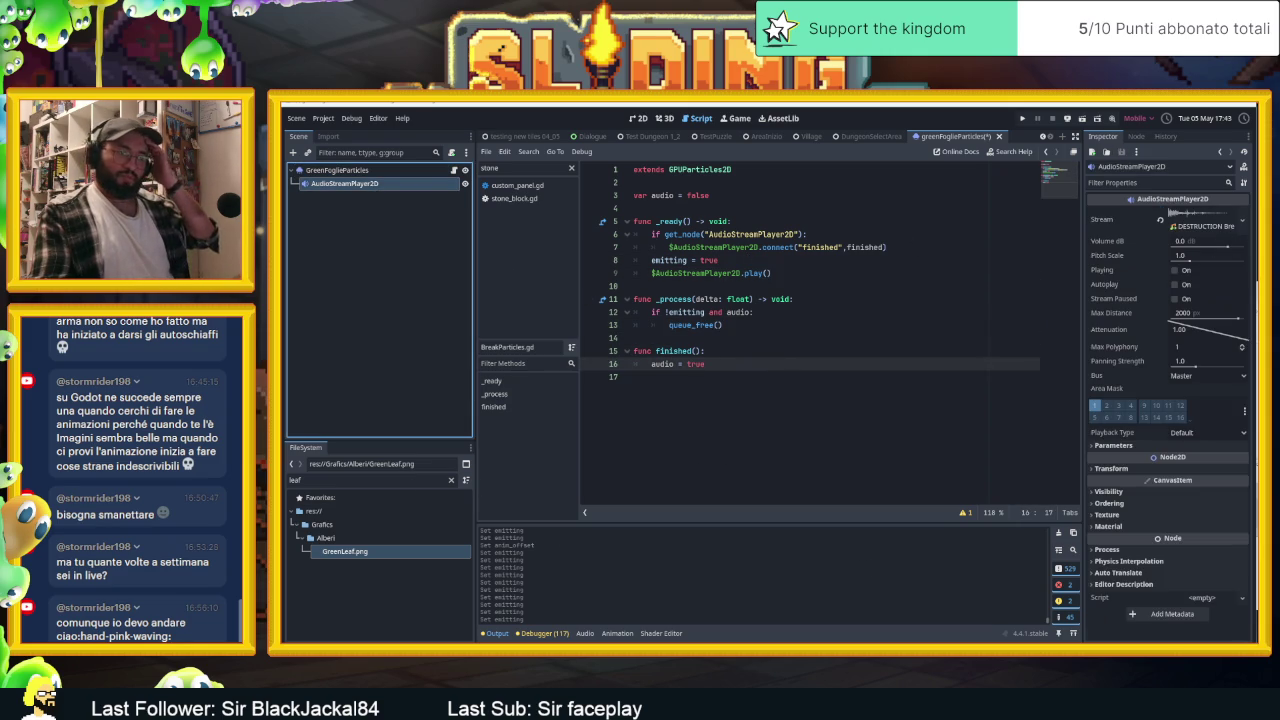
{"action": "key", "text": "alt+Tab"}
{"action": "left_click", "coordinate": [704, 486]}
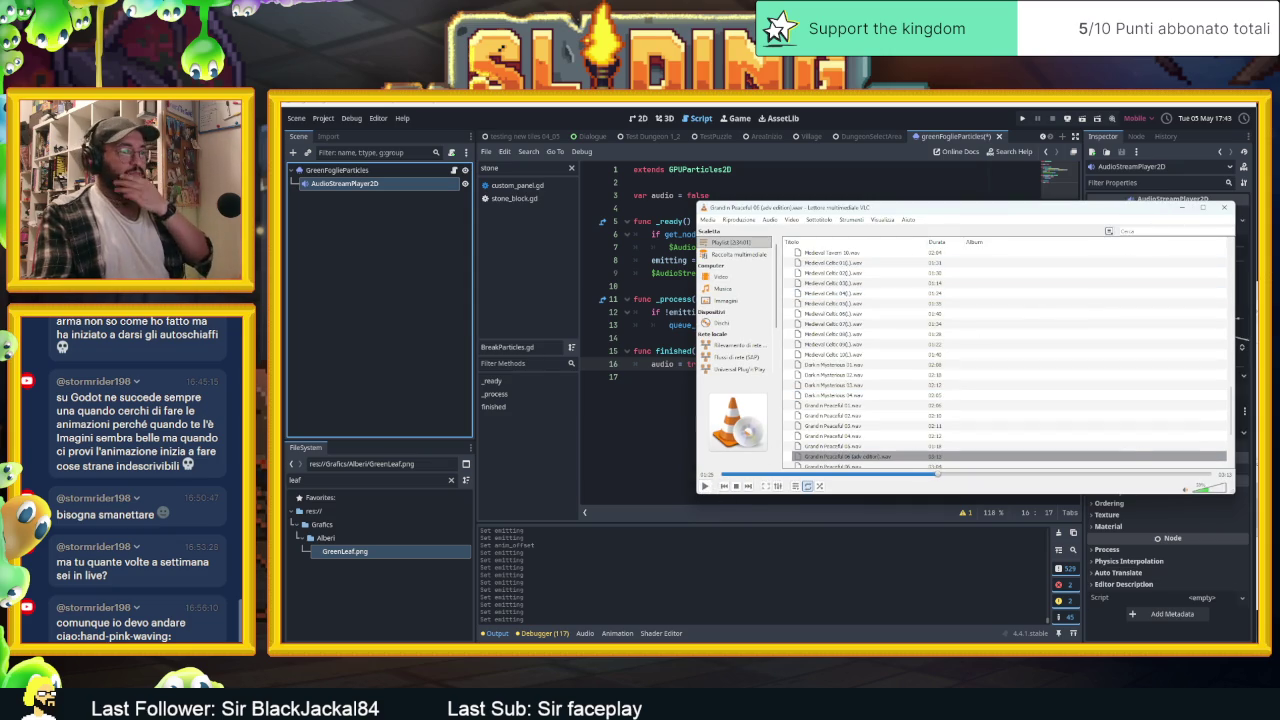
Cycle through open windows to the File Explorer on the Slide Dungeon Sound Fx folder
{"action": "key", "text": "alt+Tab"}
{"action": "key", "text": "alt+Tab"}
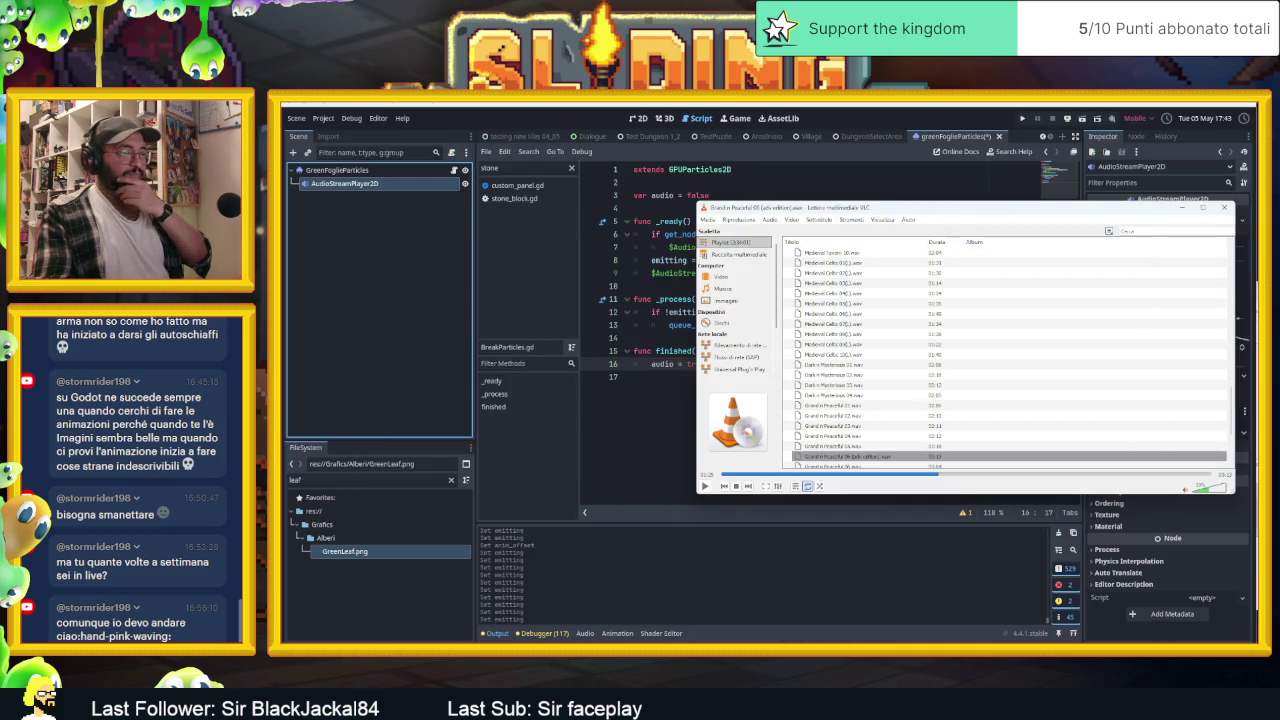
{"action": "key", "text": "alt+Tab"}
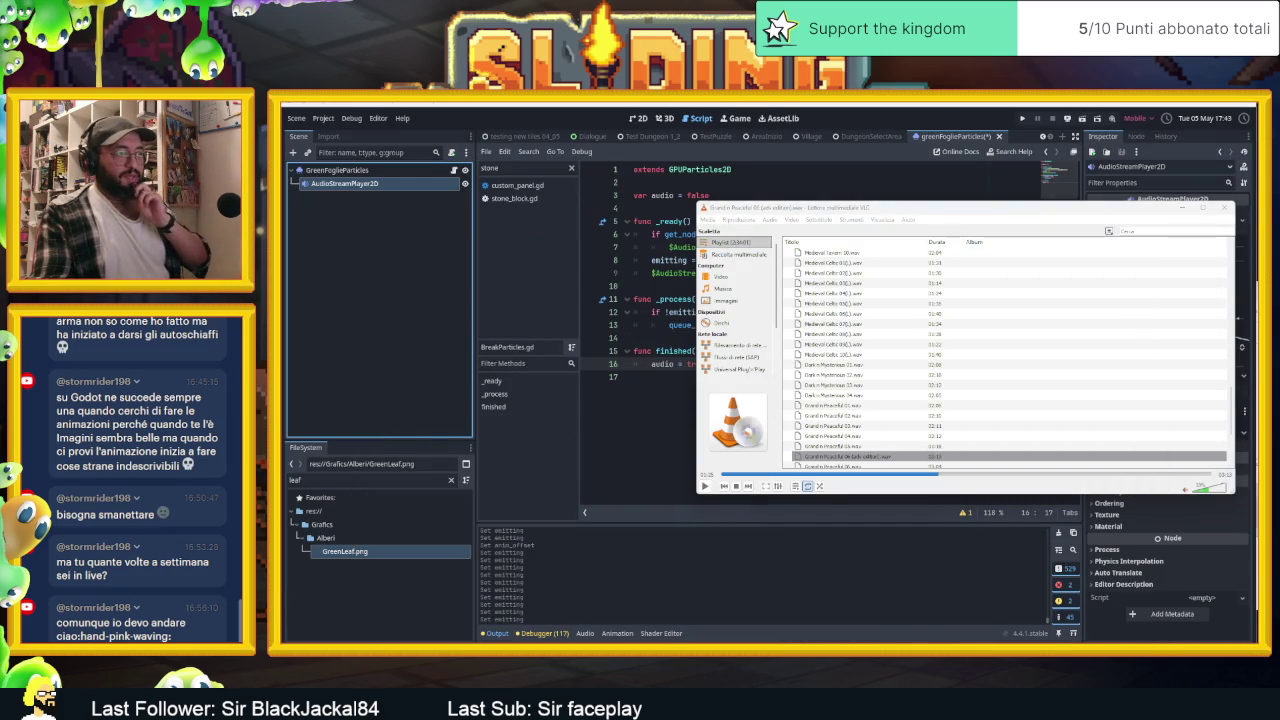
{"action": "key", "text": "alt+Tab"}
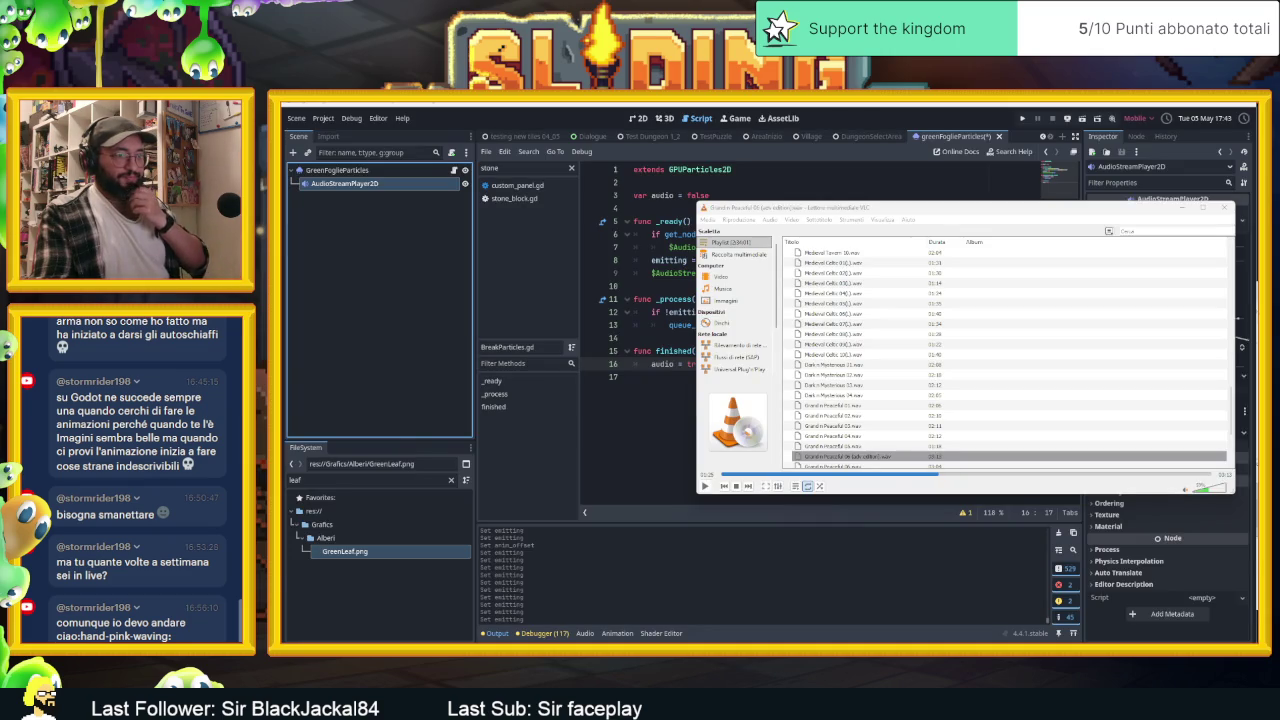
{"action": "key", "text": "alt+Tab"}
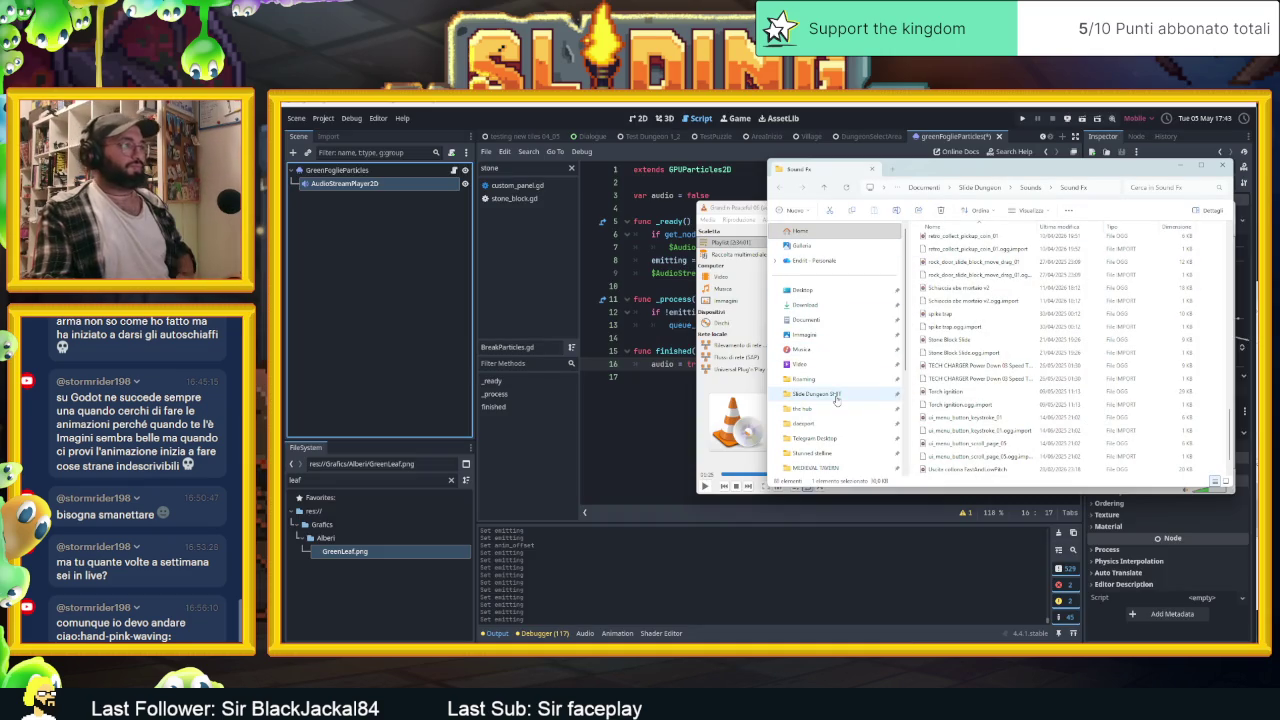
Open the GameBurp 2000 Game Sound FX List PDF from Slide Dungeon SHIT > soundFX > 2000-game-sound-effects
{"action": "left_click", "coordinate": [836, 394]}
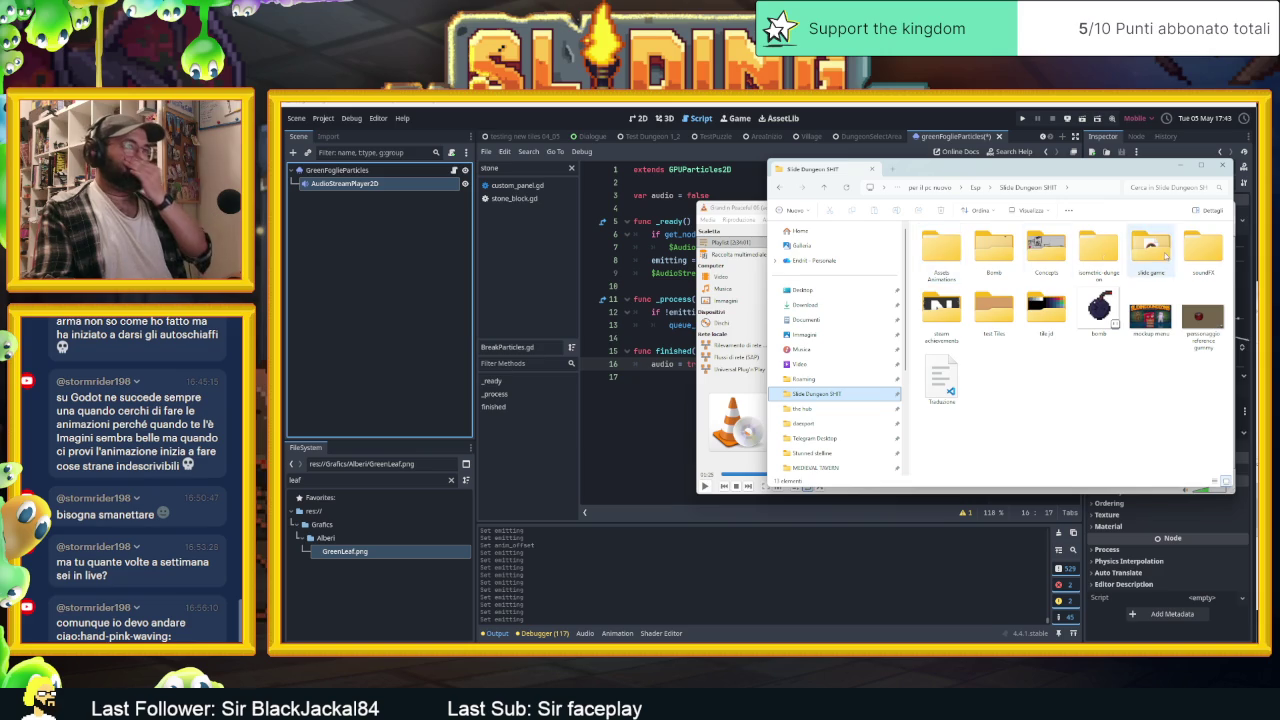
{"action": "double_click", "coordinate": [1203, 248]}
{"action": "double_click", "coordinate": [971, 246]}
{"action": "double_click", "coordinate": [972, 242]}
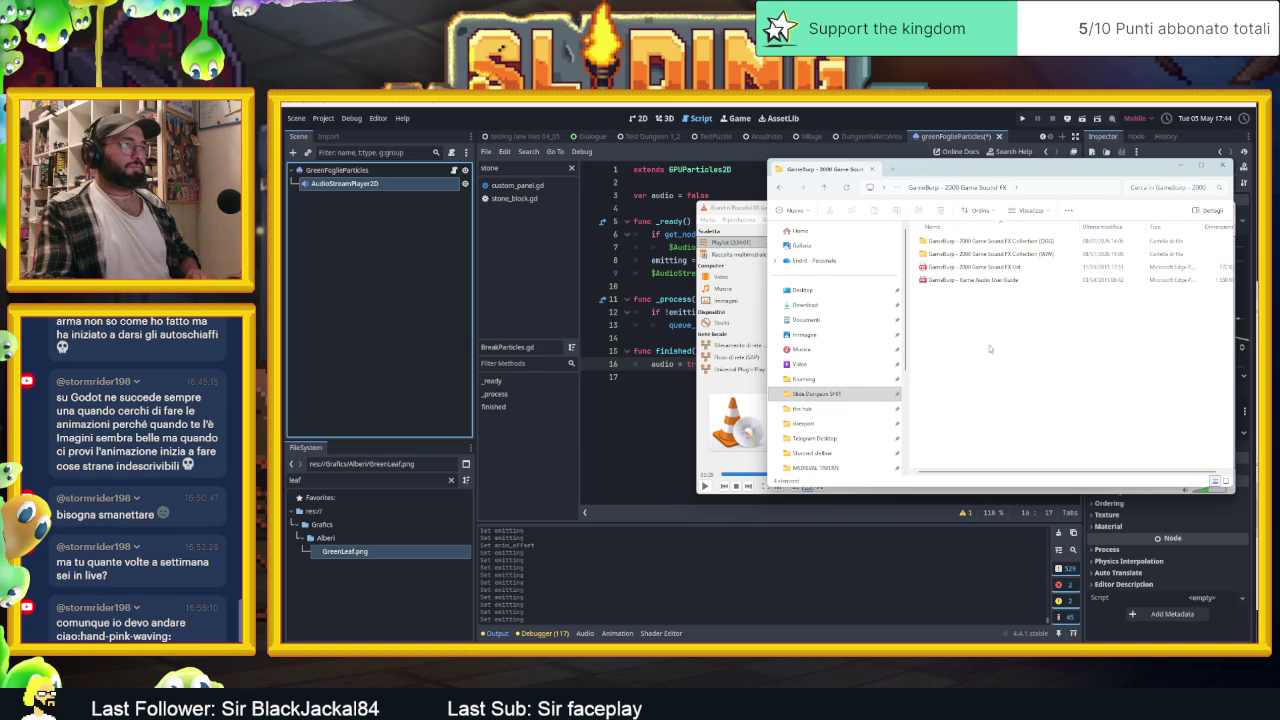
{"action": "double_click", "coordinate": [994, 267]}
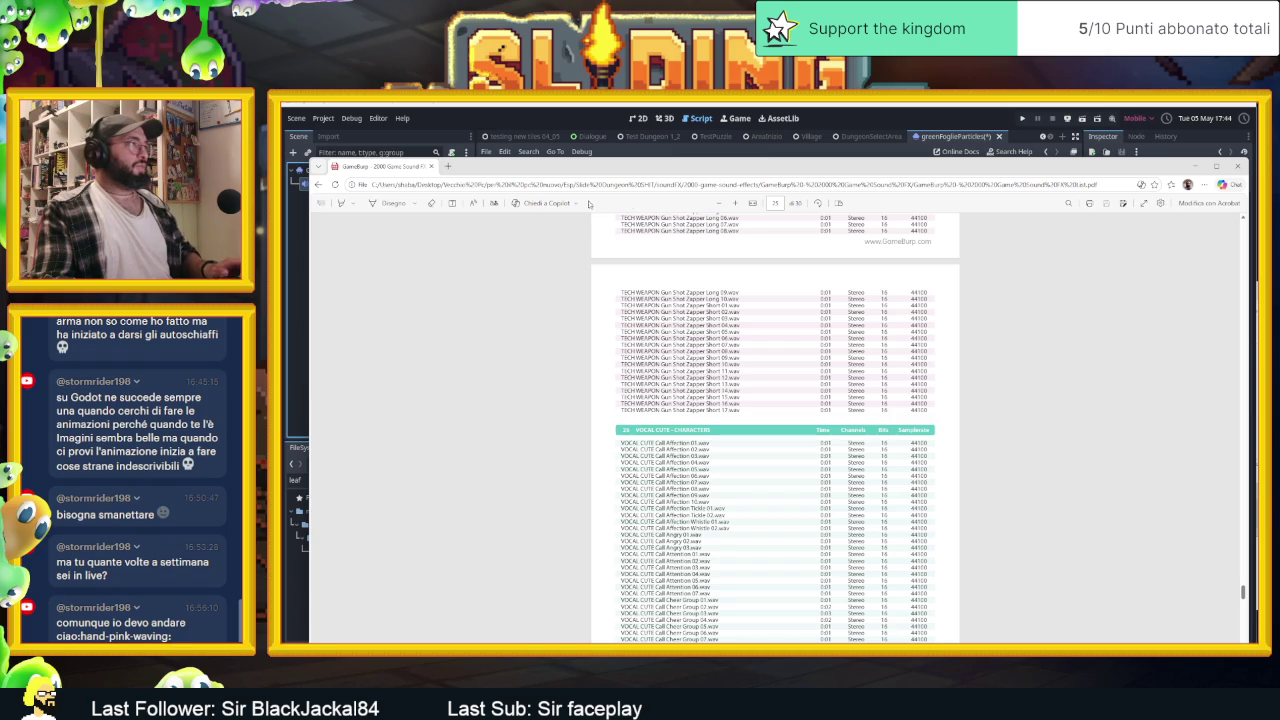
Search the GameBurp sound list PDF for 'fuse', then 'leath'
{"action": "scroll", "coordinate": [775, 430], "scroll_direction": "up", "scroll_amount": 3}
{"action": "left_click", "coordinate": [1068, 203]}
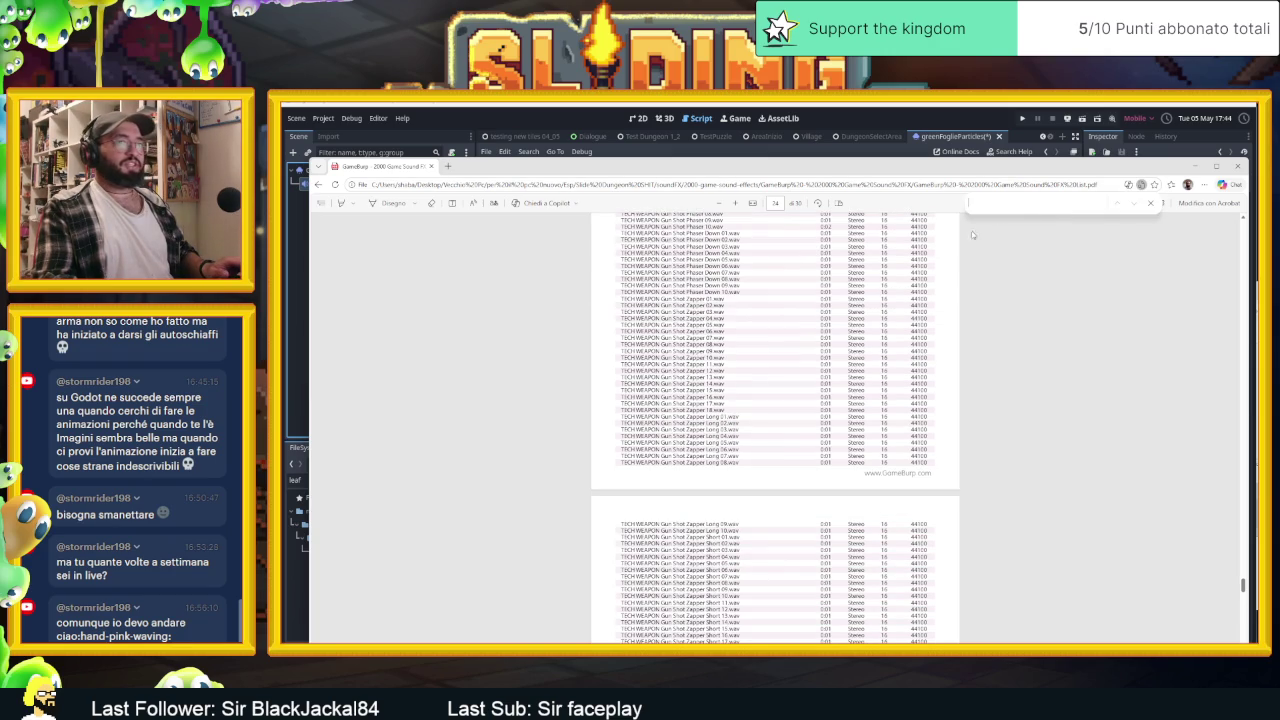
{"action": "type", "text": "fuse"}
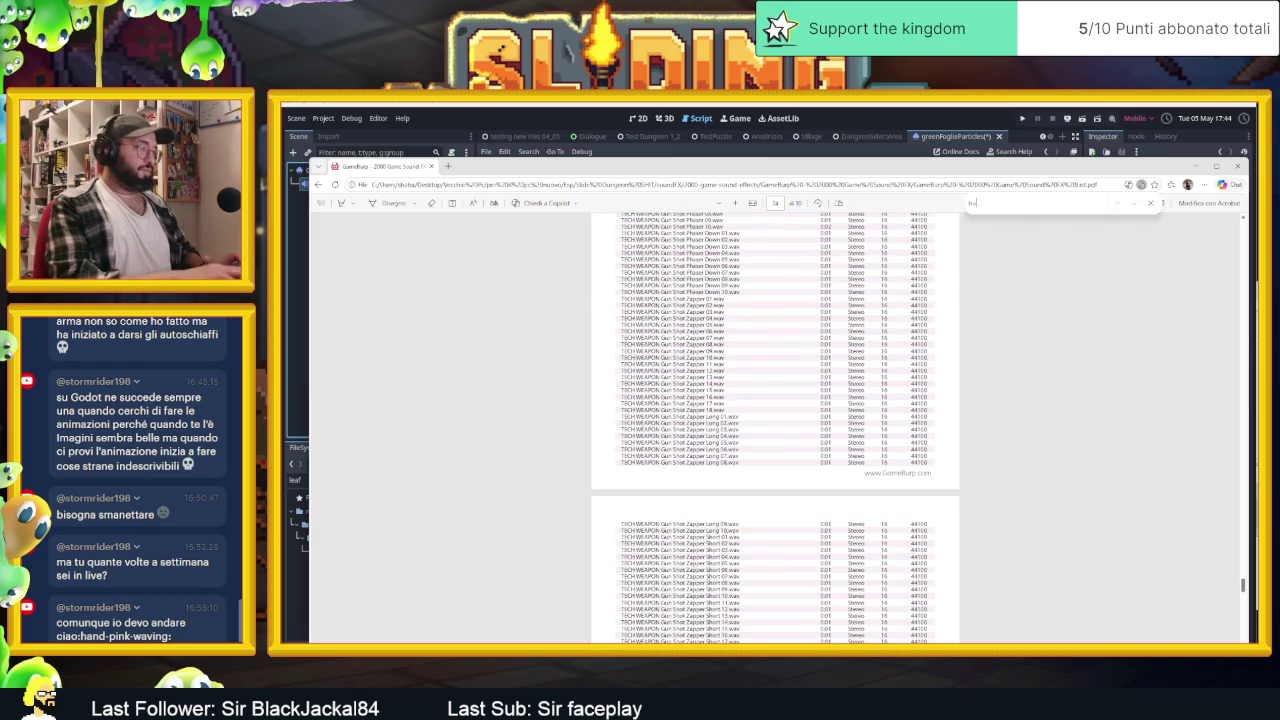
{"action": "type", "text": "h"}
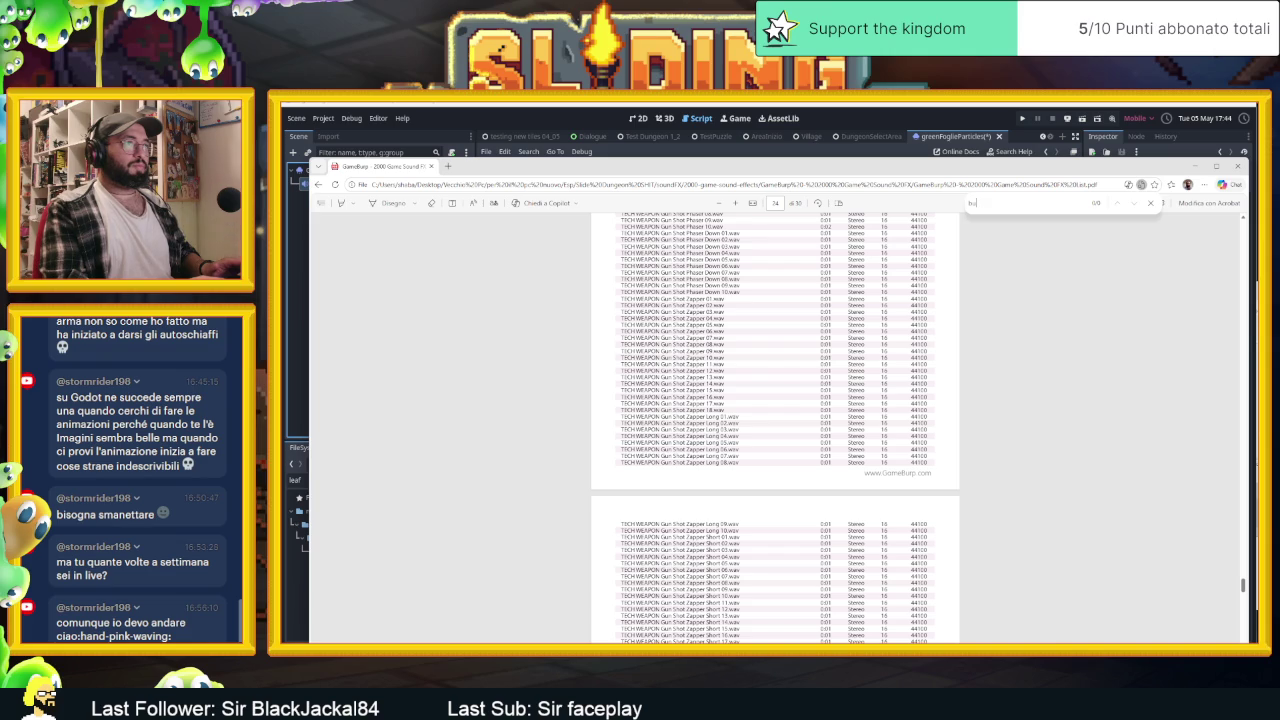
{"action": "key", "text": "BackSpace"}
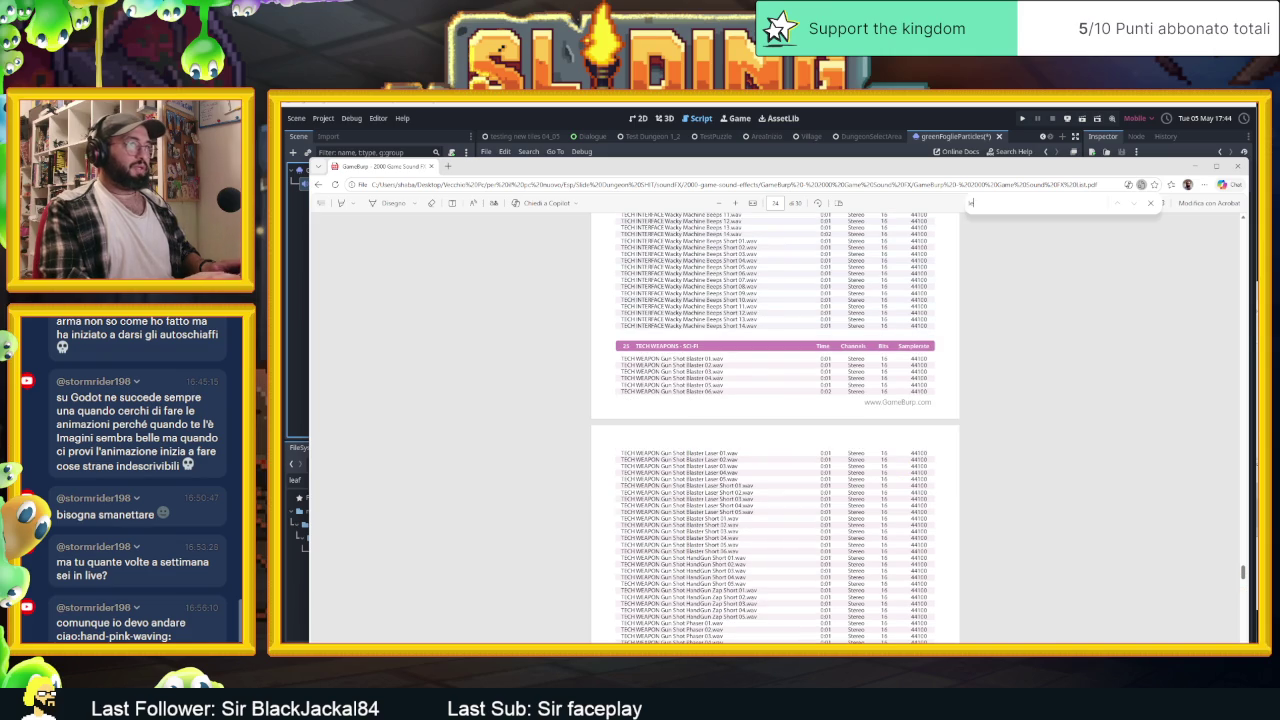
{"action": "type", "text": "th"}
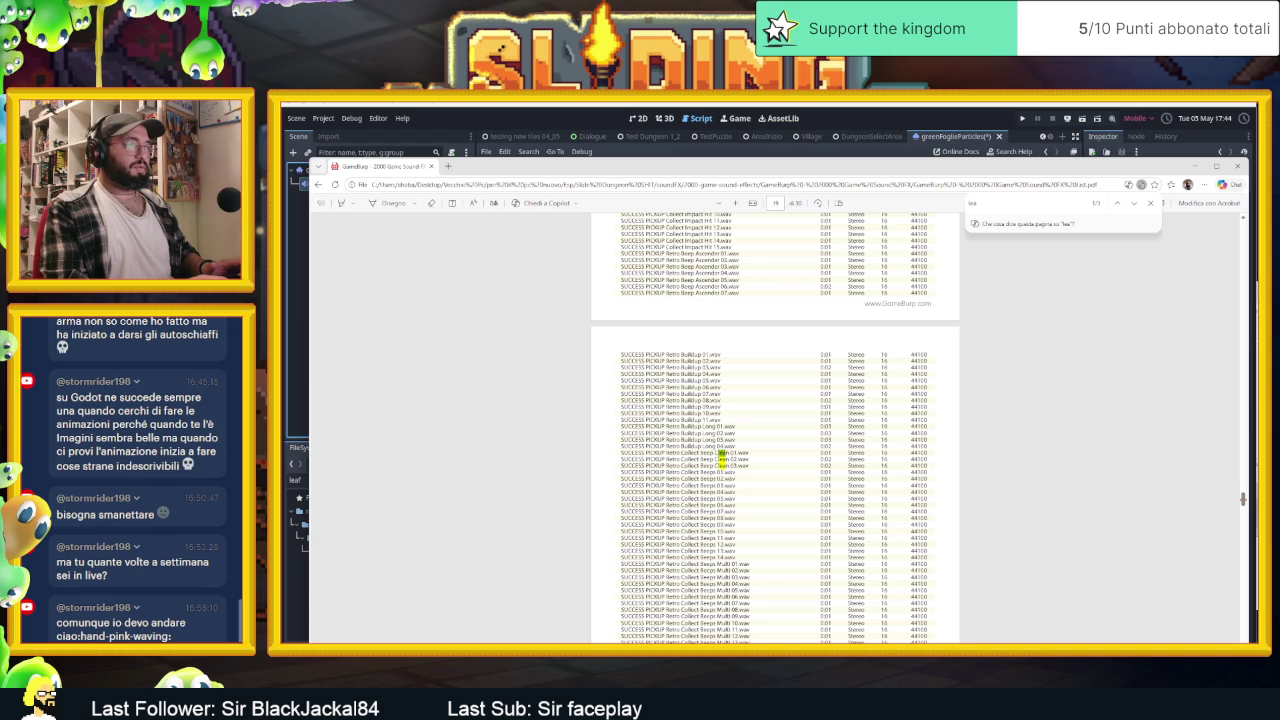
Try the searches 'le', 'tre' and 'bush', then switch to the Alberi folder window
{"action": "key", "text": "BackSpace"}
{"action": "key", "text": "BackSpace"}
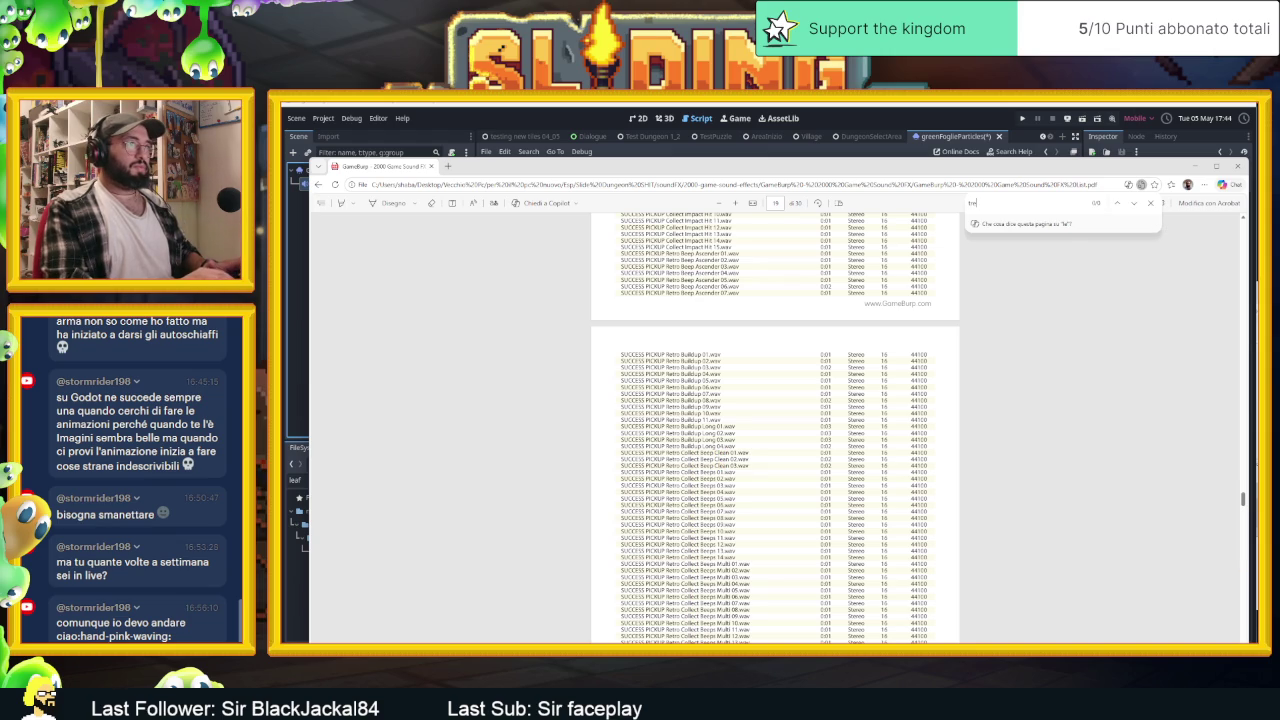
{"action": "type", "text": "e"}
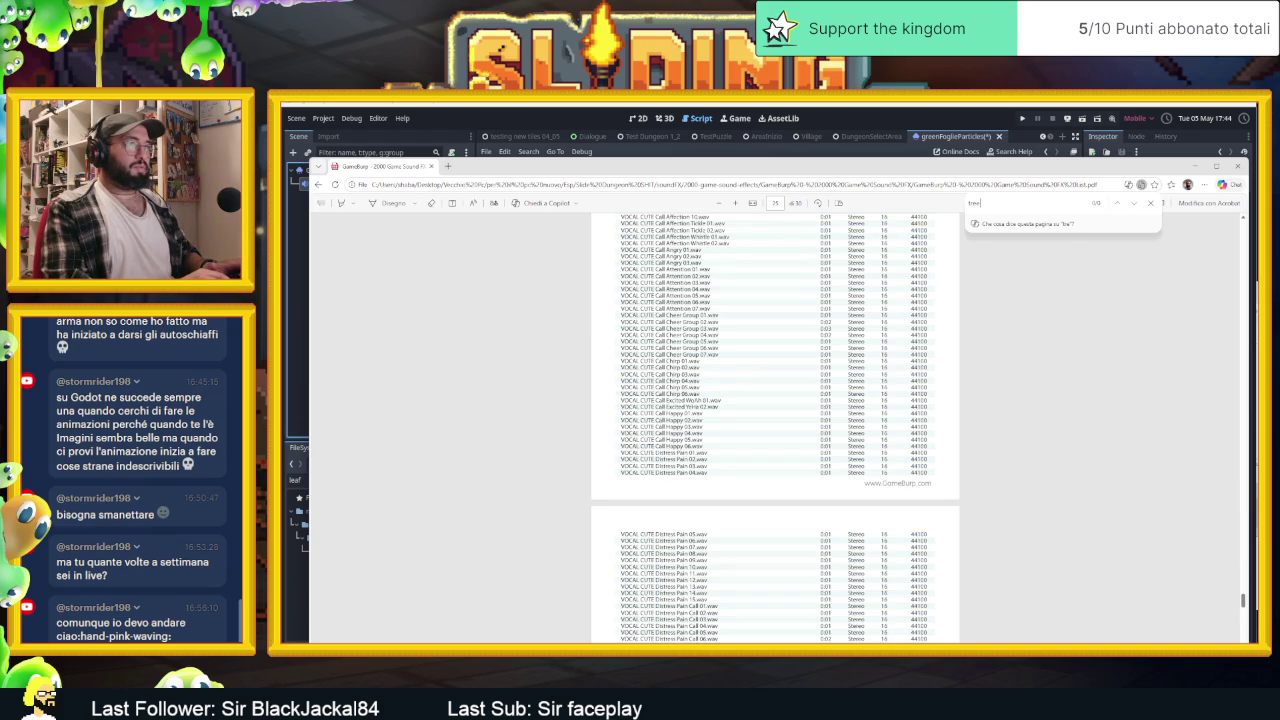
{"action": "key", "text": "BackSpace"}
{"action": "key", "text": "BackSpace"}
{"action": "key", "text": "BackSpace"}
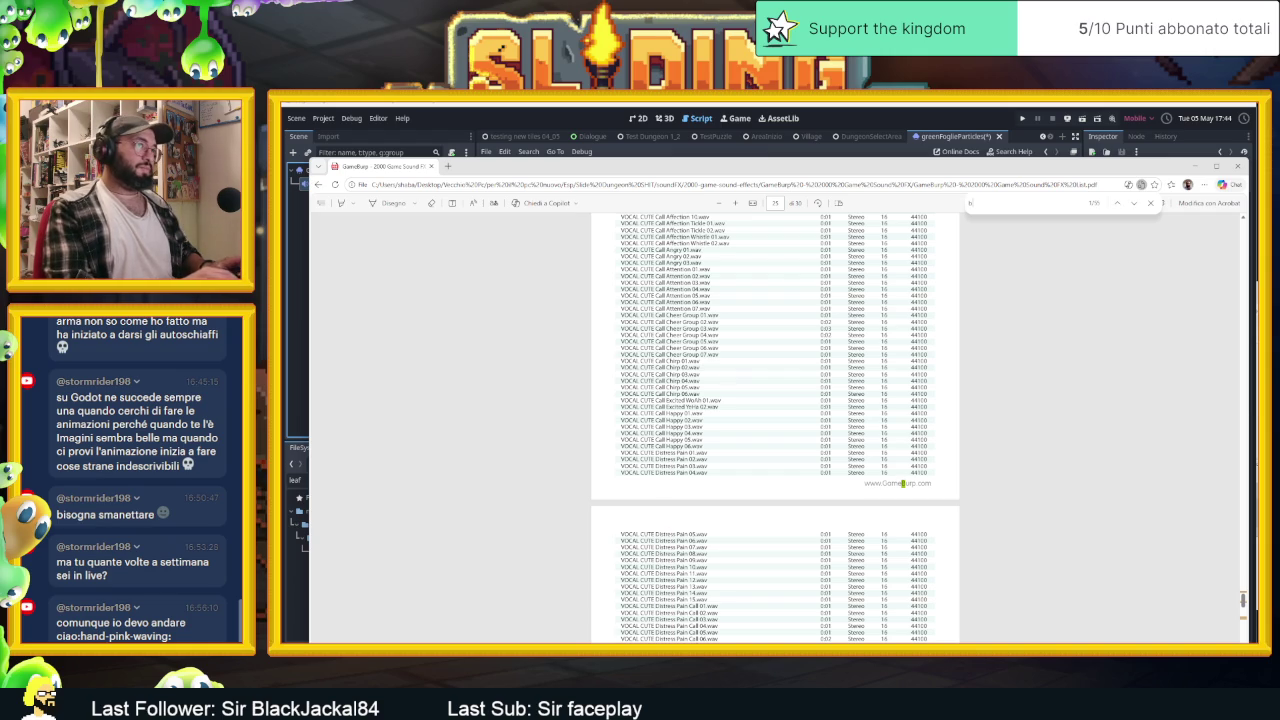
{"action": "type", "text": "bu"}
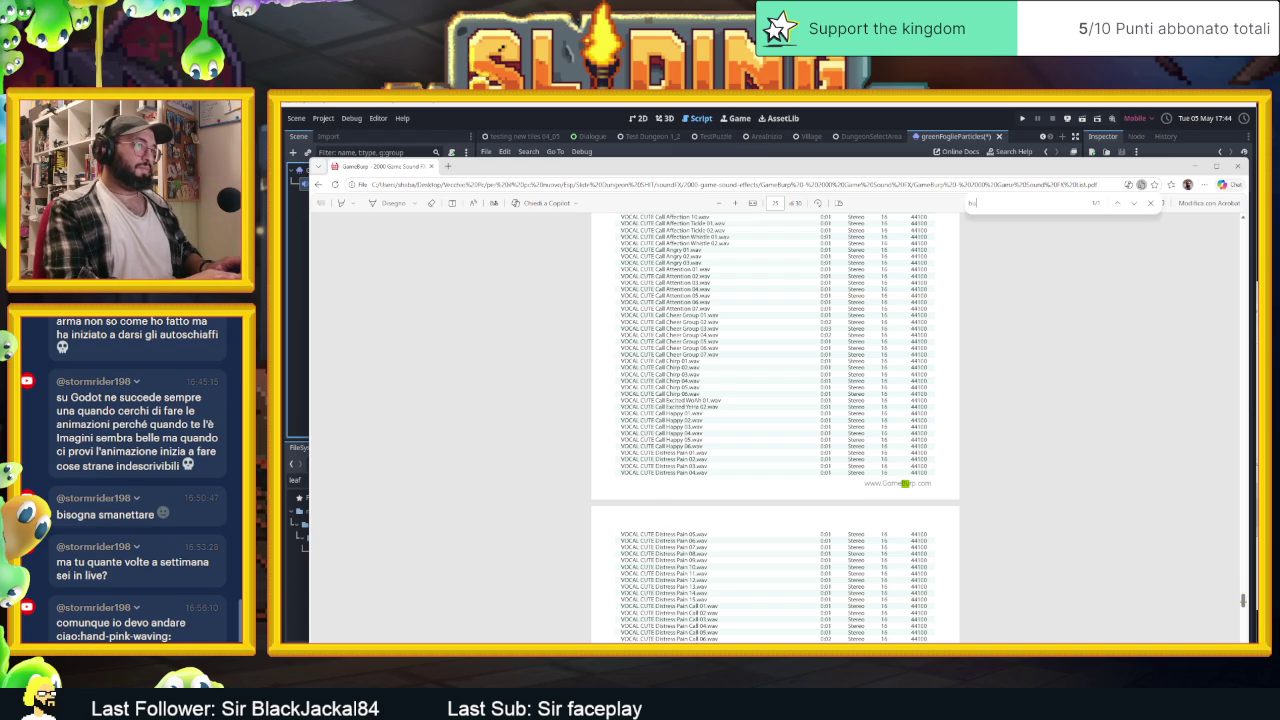
{"action": "type", "text": "sh"}
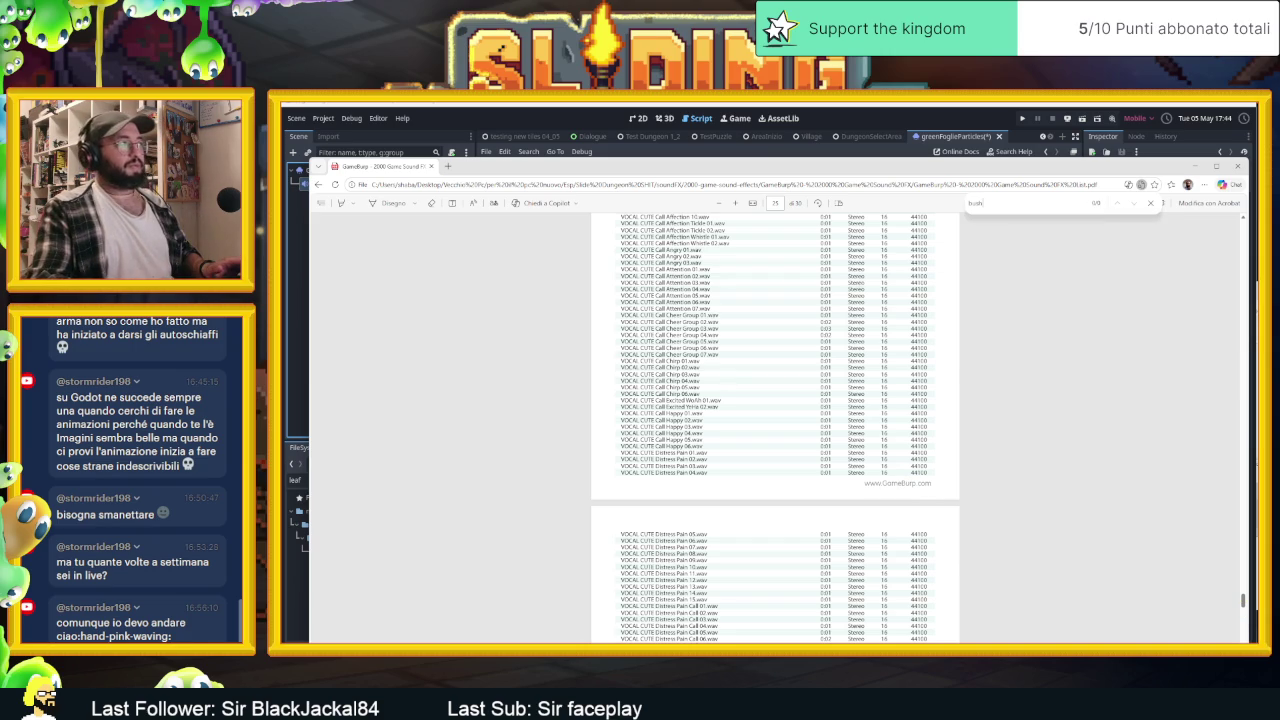
{"action": "key", "text": "alt+Tab"}
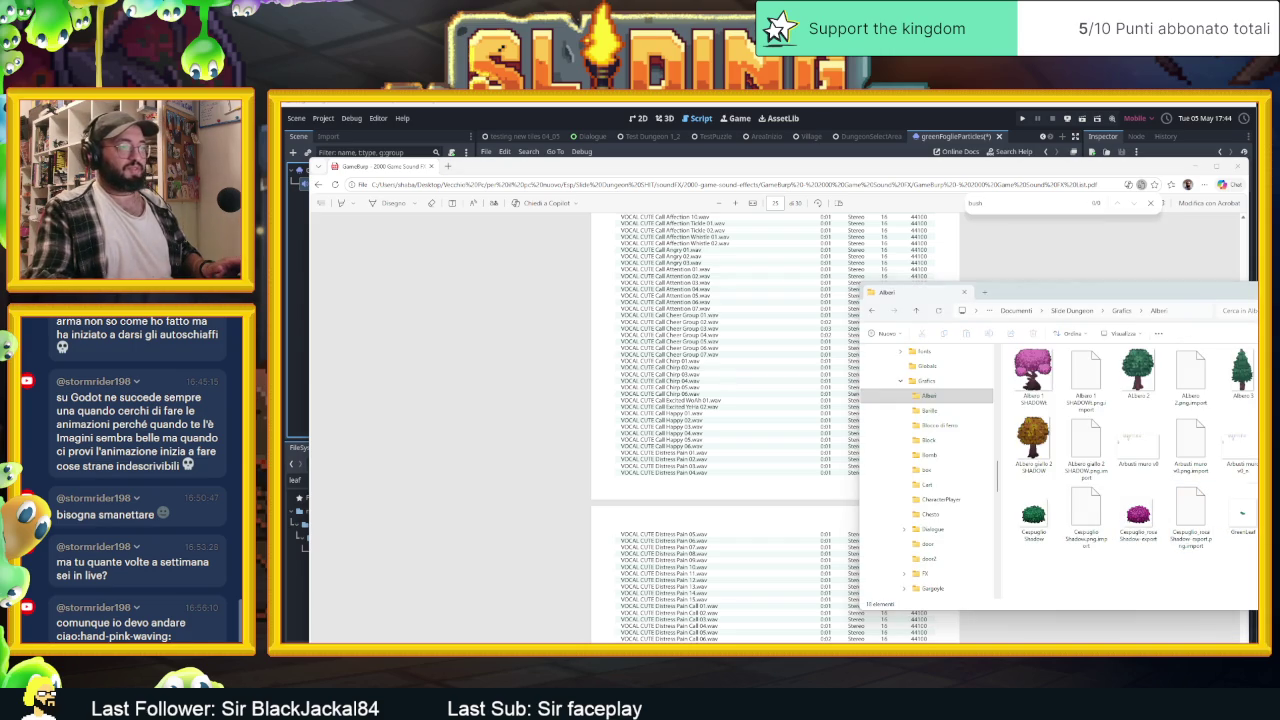
Open the Pro Sound Collection v1.3 sound list PDF from soundFX > pro-sound-collection > Gamemaster Audio
{"action": "key", "text": "super+d"}
{"action": "key", "text": "super+d"}
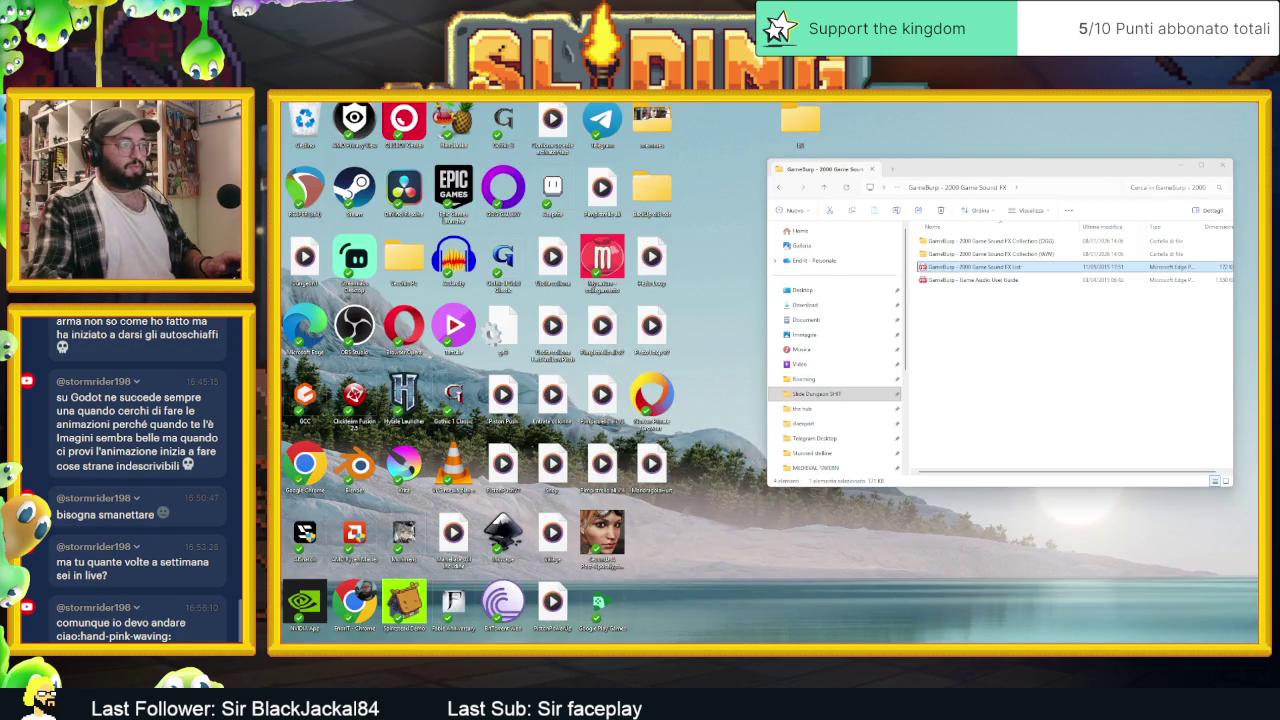
{"action": "key", "text": "alt+Up"}
{"action": "key", "text": "alt+Up"}
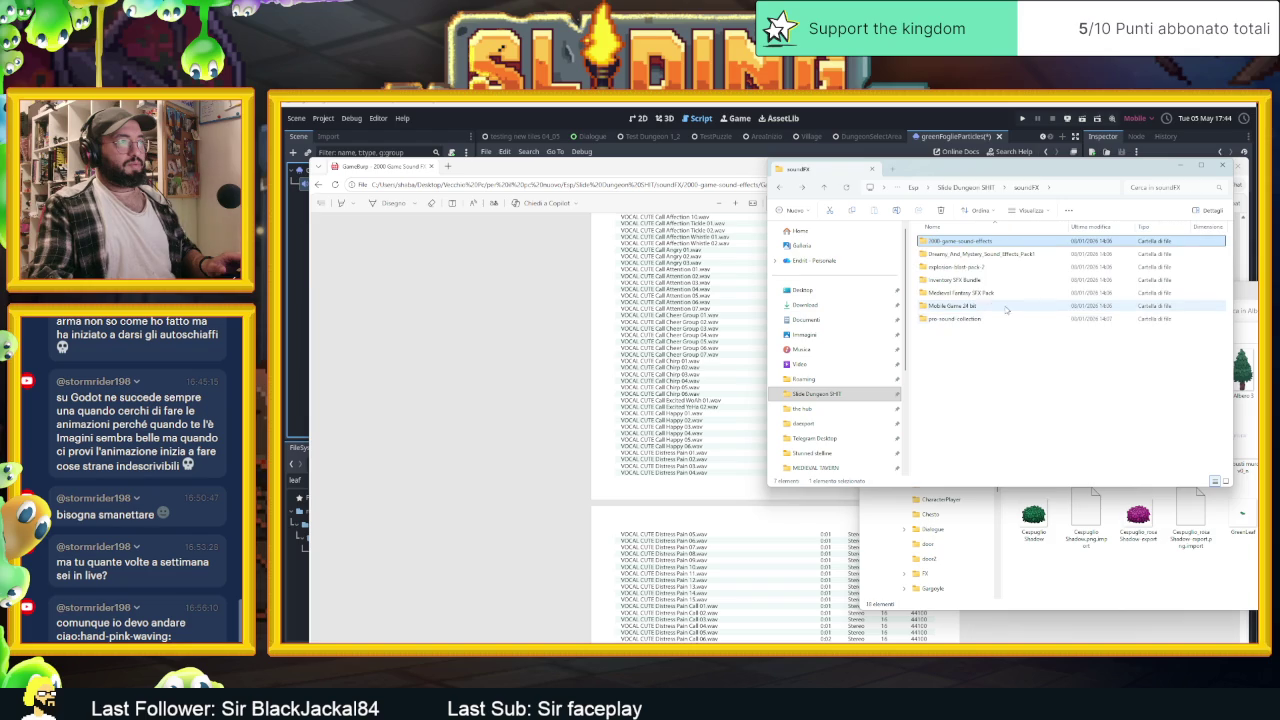
{"action": "double_click", "coordinate": [992, 320]}
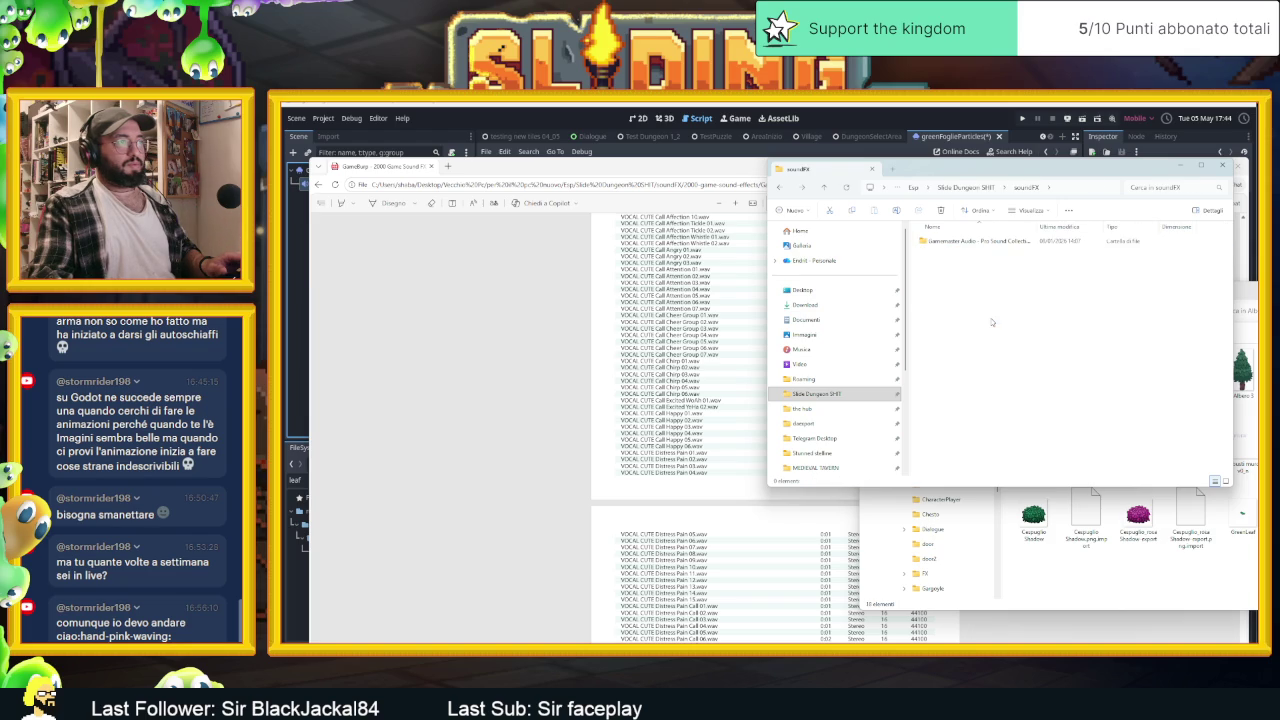
{"action": "double_click", "coordinate": [990, 243]}
{"action": "scroll", "coordinate": [1004, 377], "scroll_direction": "down", "scroll_amount": 5}
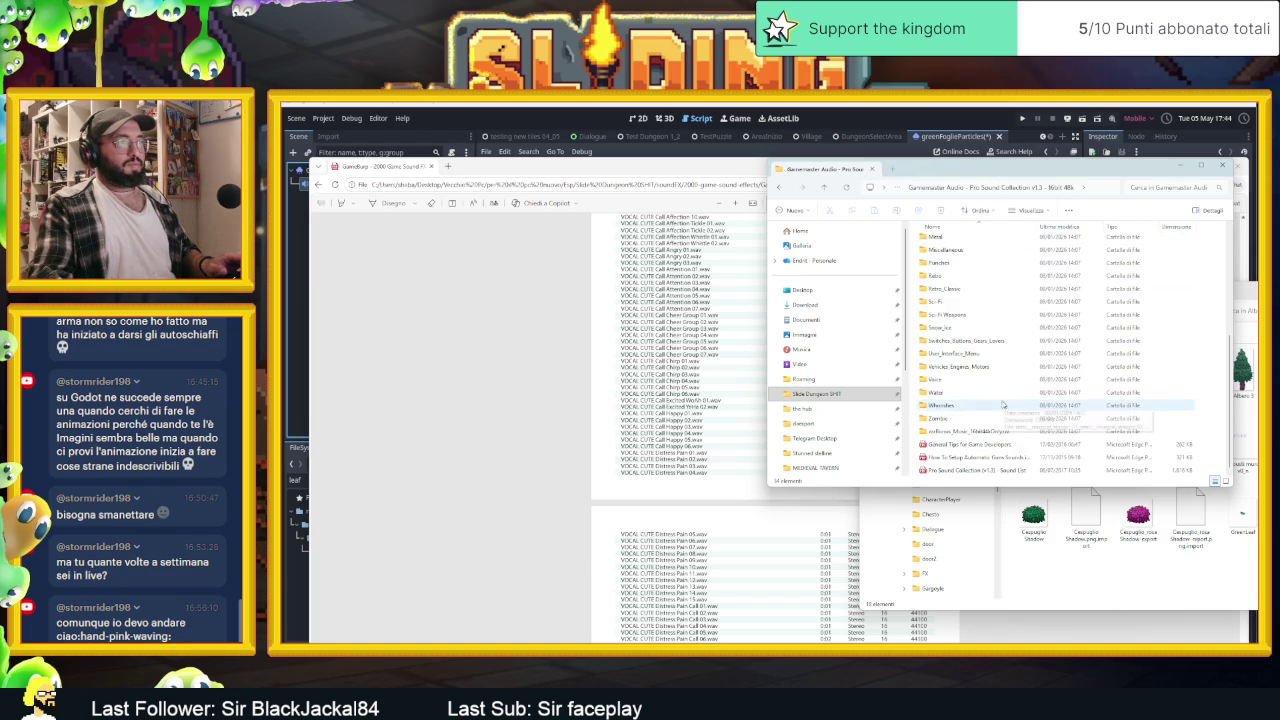
{"action": "left_click", "coordinate": [998, 444]}
{"action": "double_click", "coordinate": [1007, 468]}
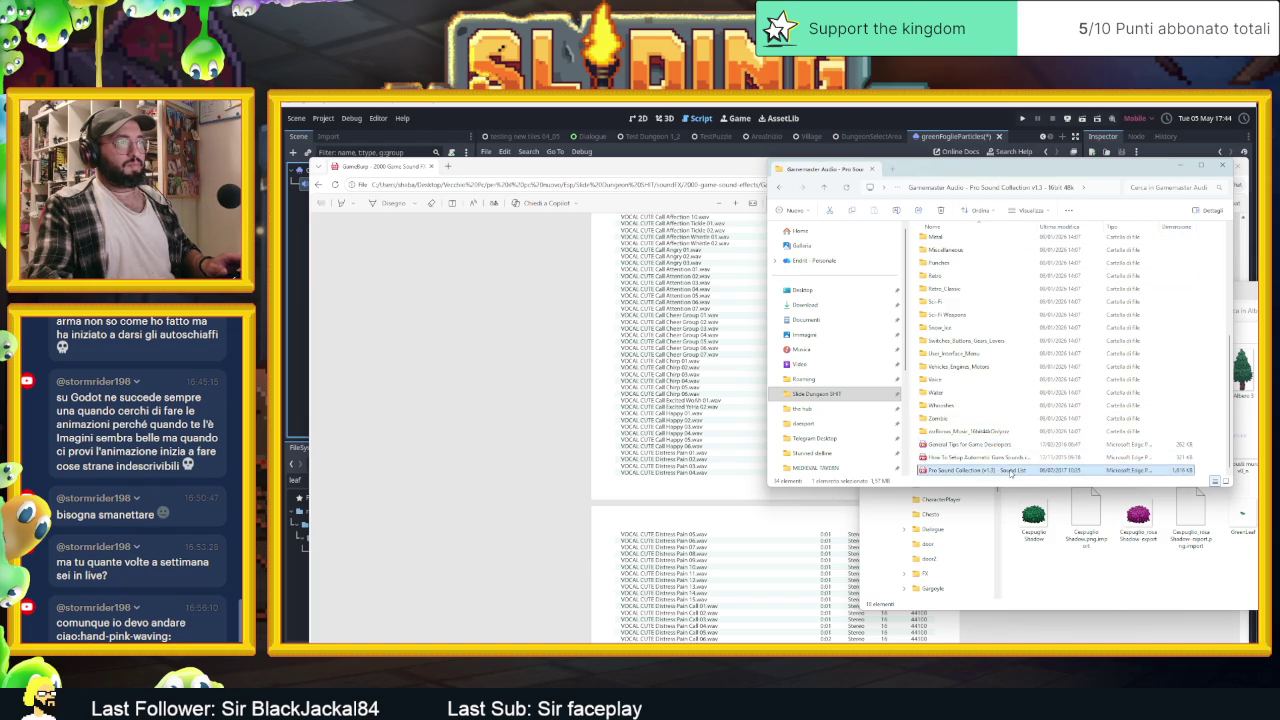
{"action": "left_click", "coordinate": [1068, 203]}
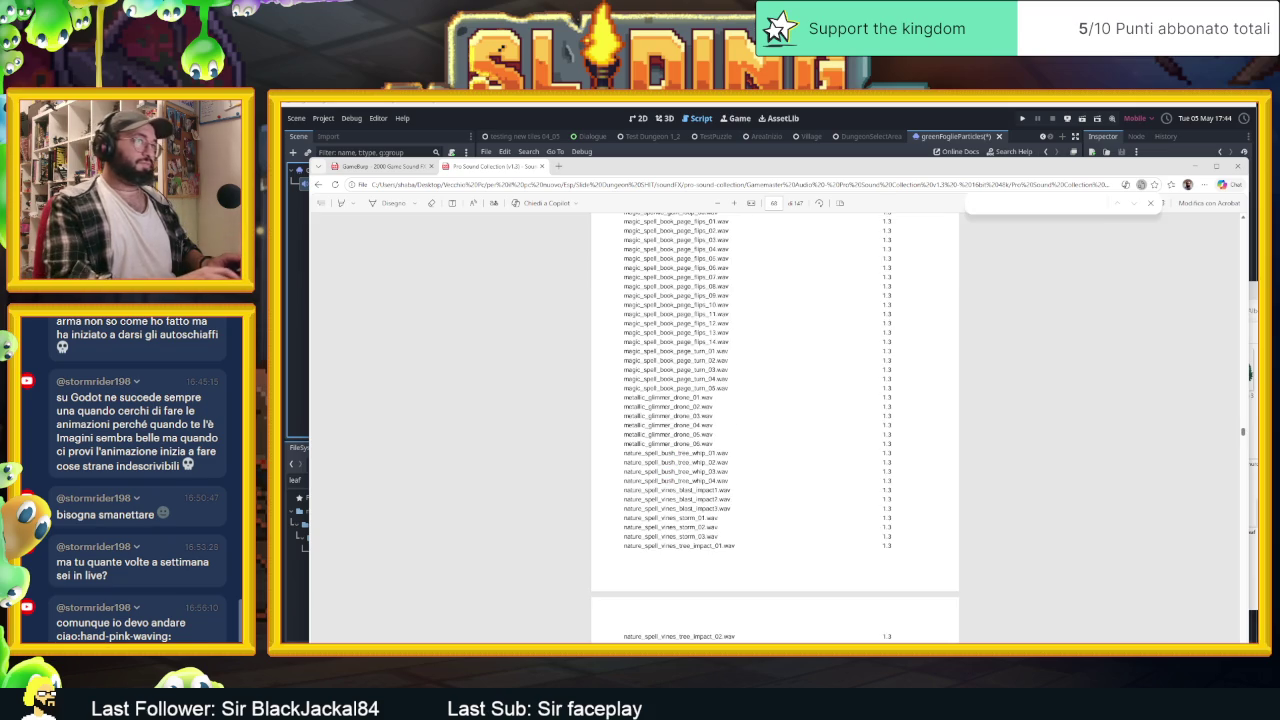
Search the Pro Sound Collection list for 'bus', 'leaf' and 'leav', turning up sweeping_broom leaves entries
{"action": "type", "text": "bu"}
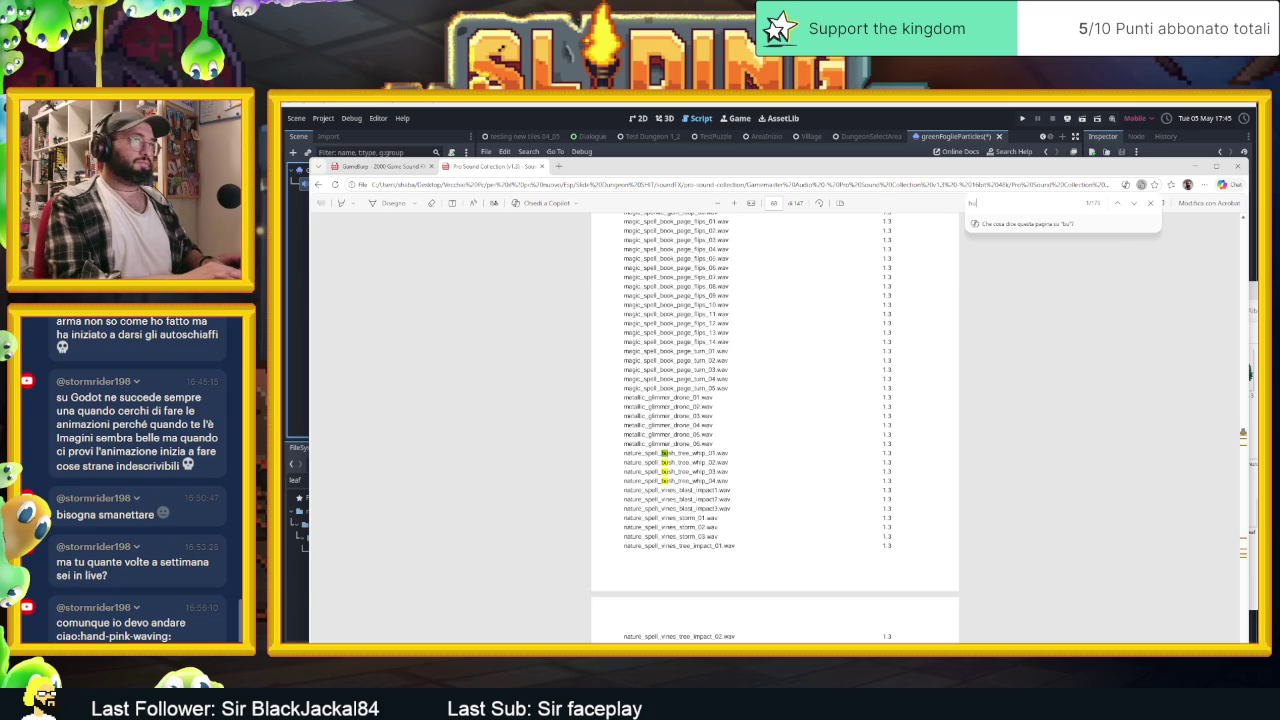
{"action": "type", "text": "s"}
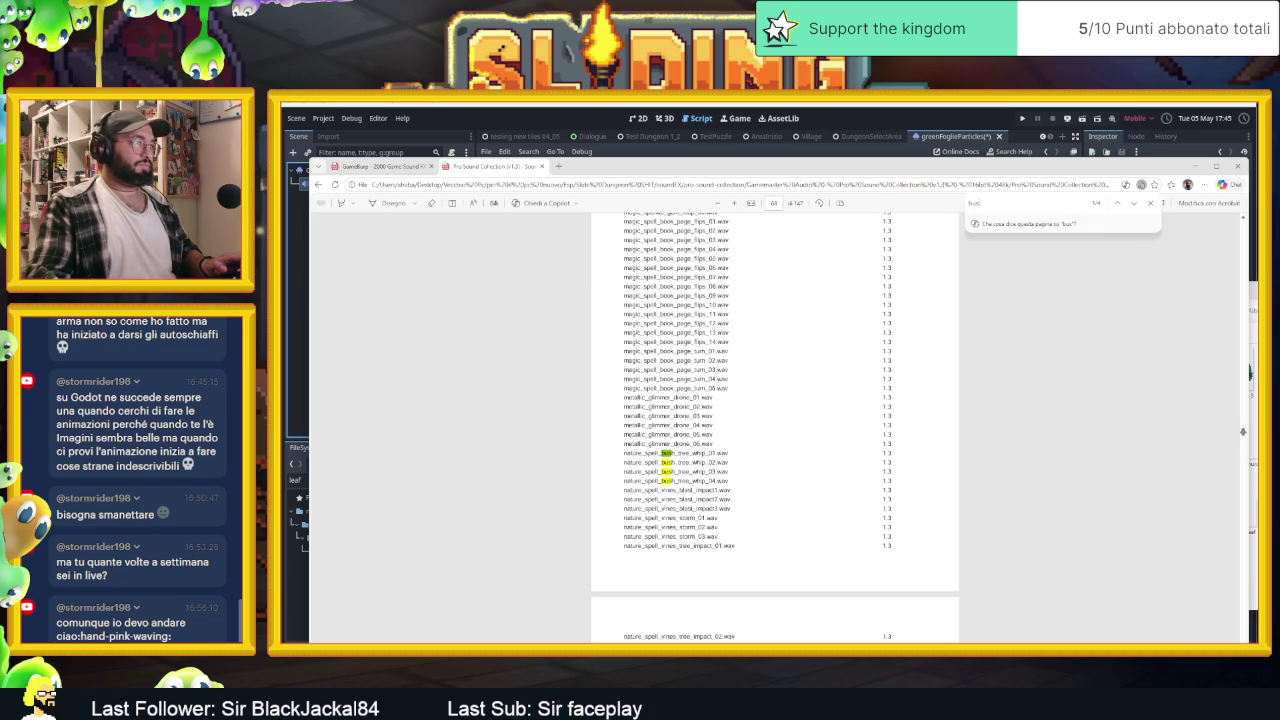
{"action": "scroll", "coordinate": [740, 467], "scroll_direction": "up", "scroll_amount": 2}
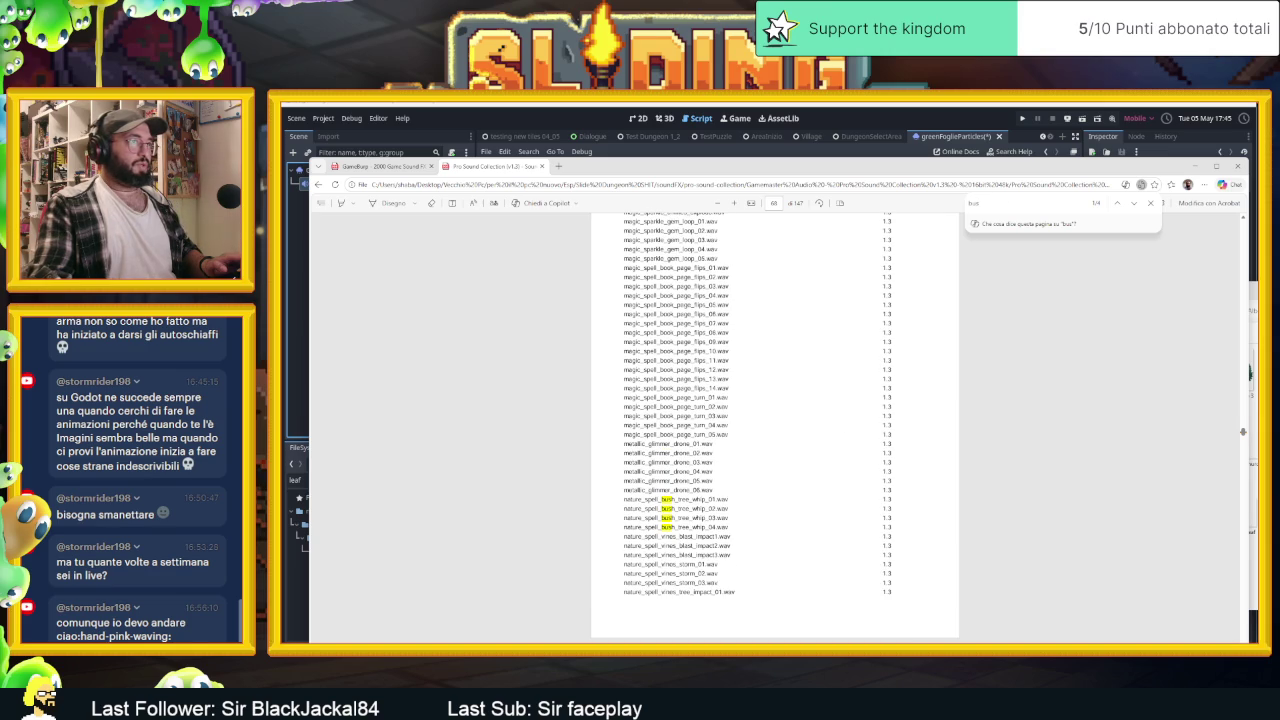
{"action": "type", "text": "le"}
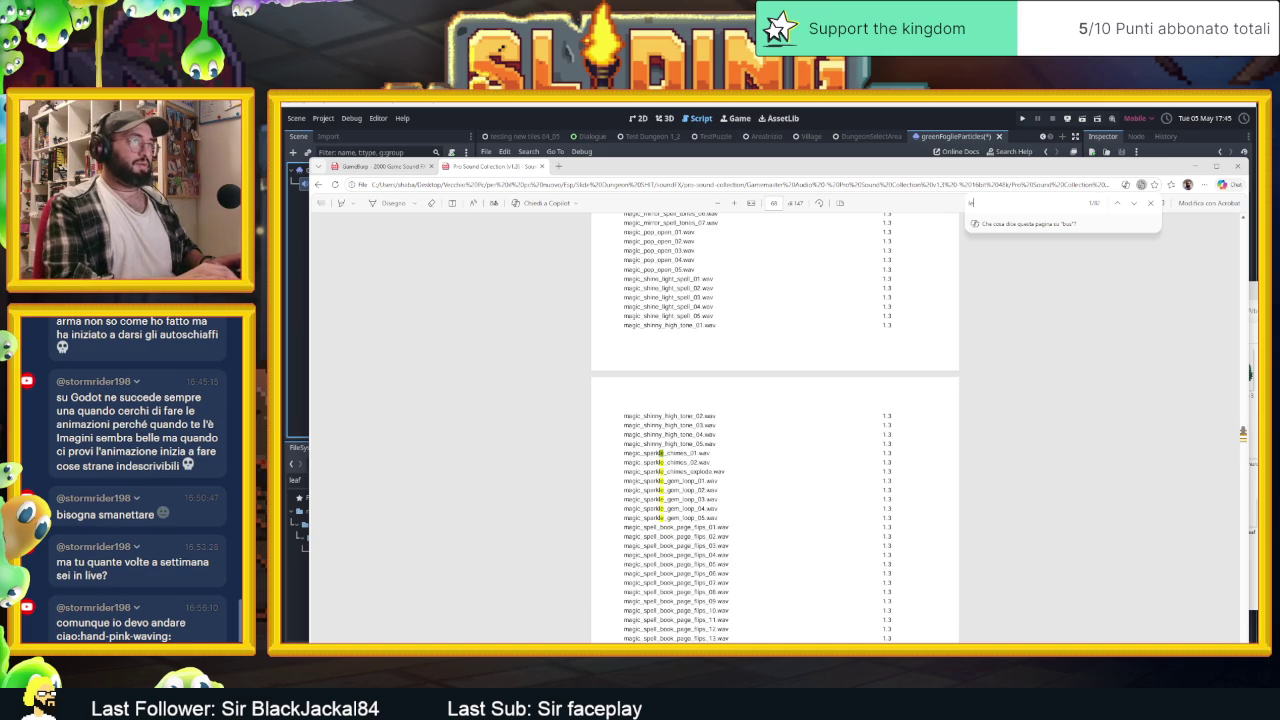
{"action": "type", "text": "af"}
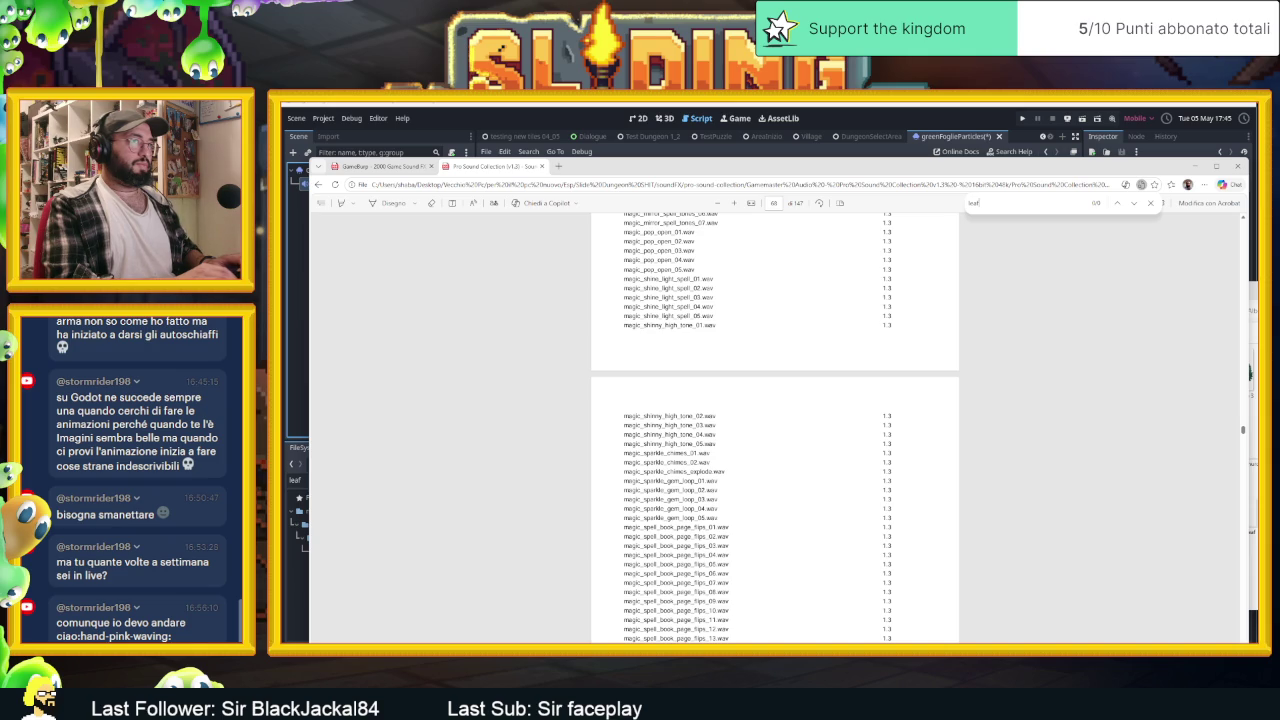
{"action": "key", "text": "BackSpace"}
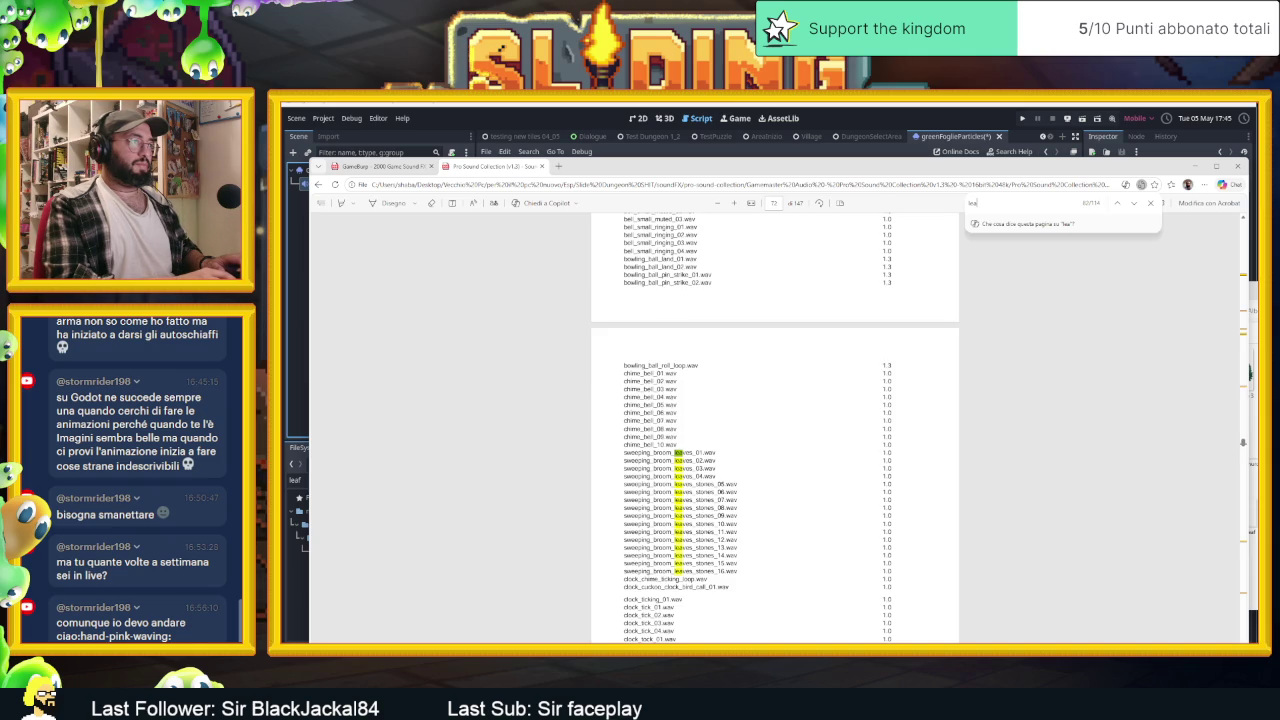
{"action": "type", "text": "f"}
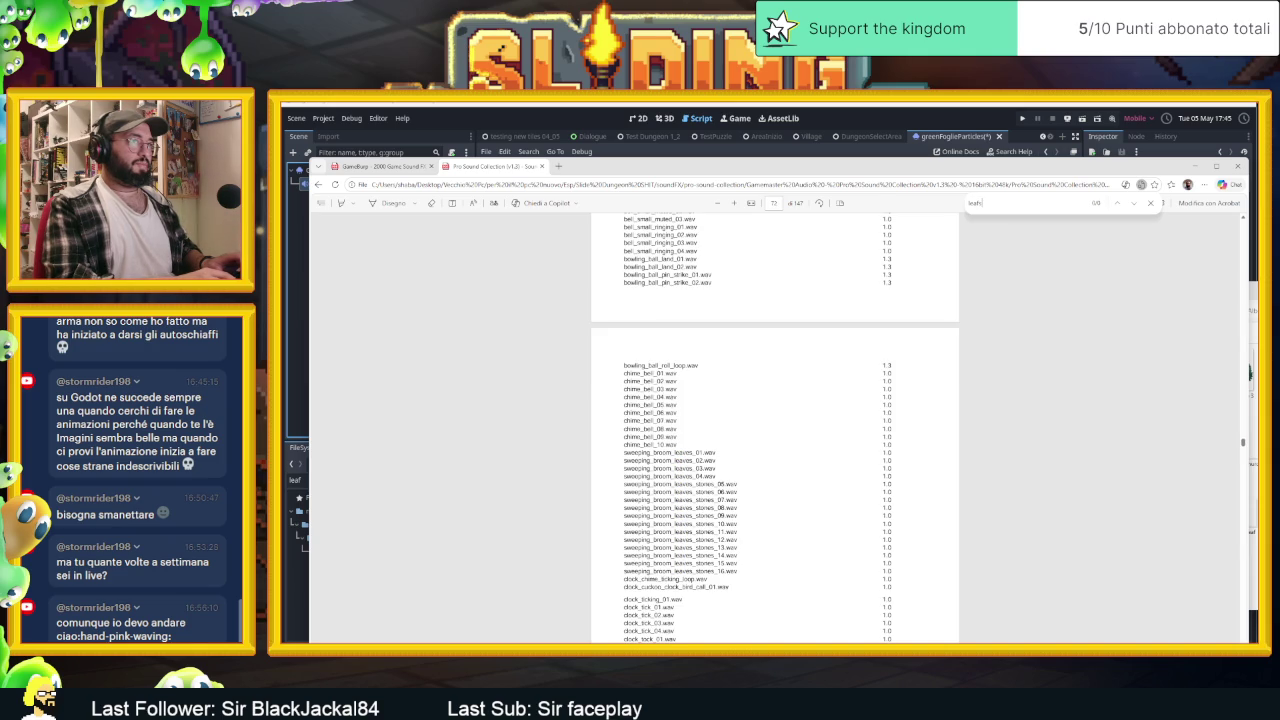
{"action": "key", "text": "BackSpace"}
{"action": "type", "text": "v"}
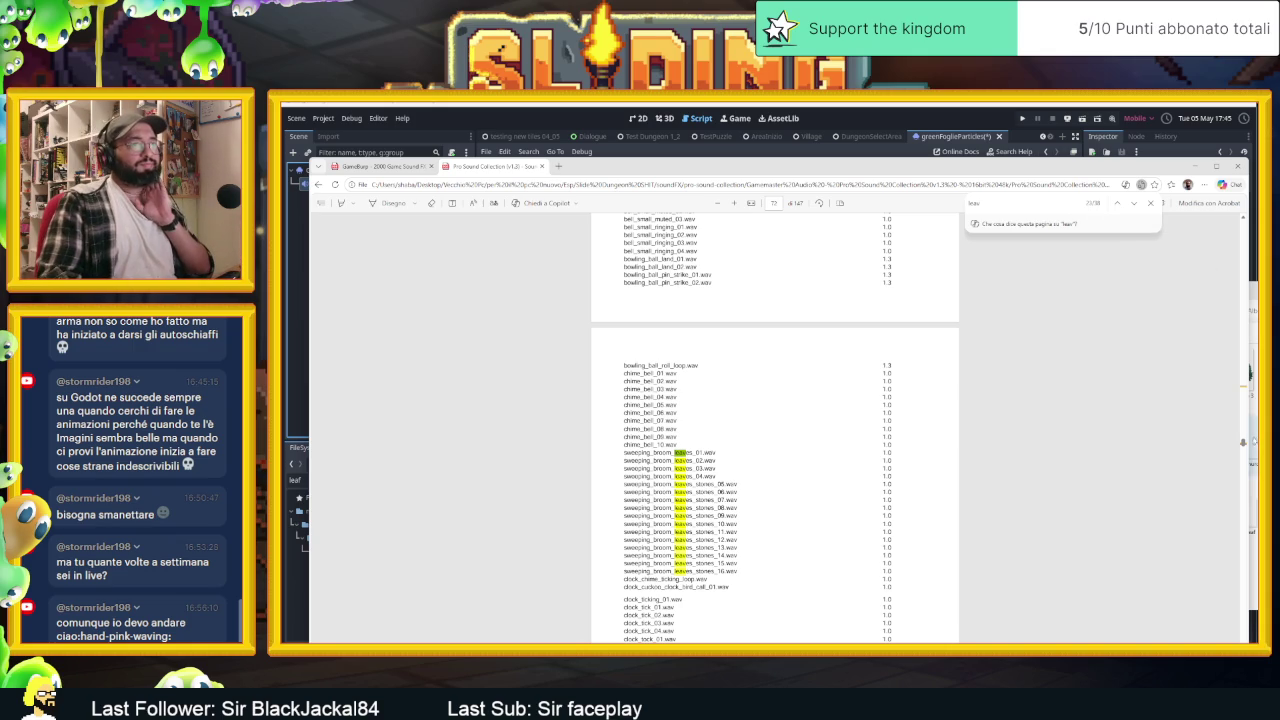
{"action": "mouse_move", "coordinate": [1243, 442]}
{"action": "left_mouse_down"}
{"action": "mouse_move", "coordinate": [1245, 390]}
{"action": "mouse_move", "coordinate": [1251, 612]}
{"action": "mouse_move", "coordinate": [1244, 384]}
{"action": "left_mouse_up"}
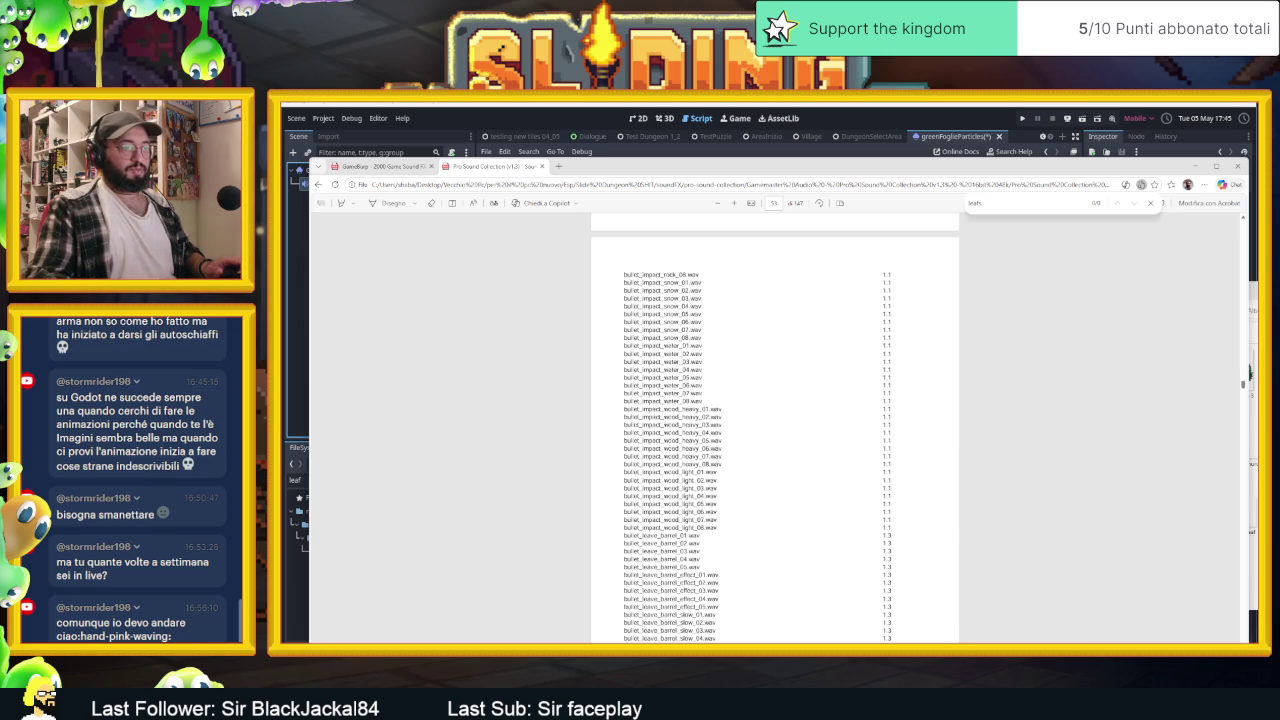
{"action": "key", "text": "alt+Tab"}
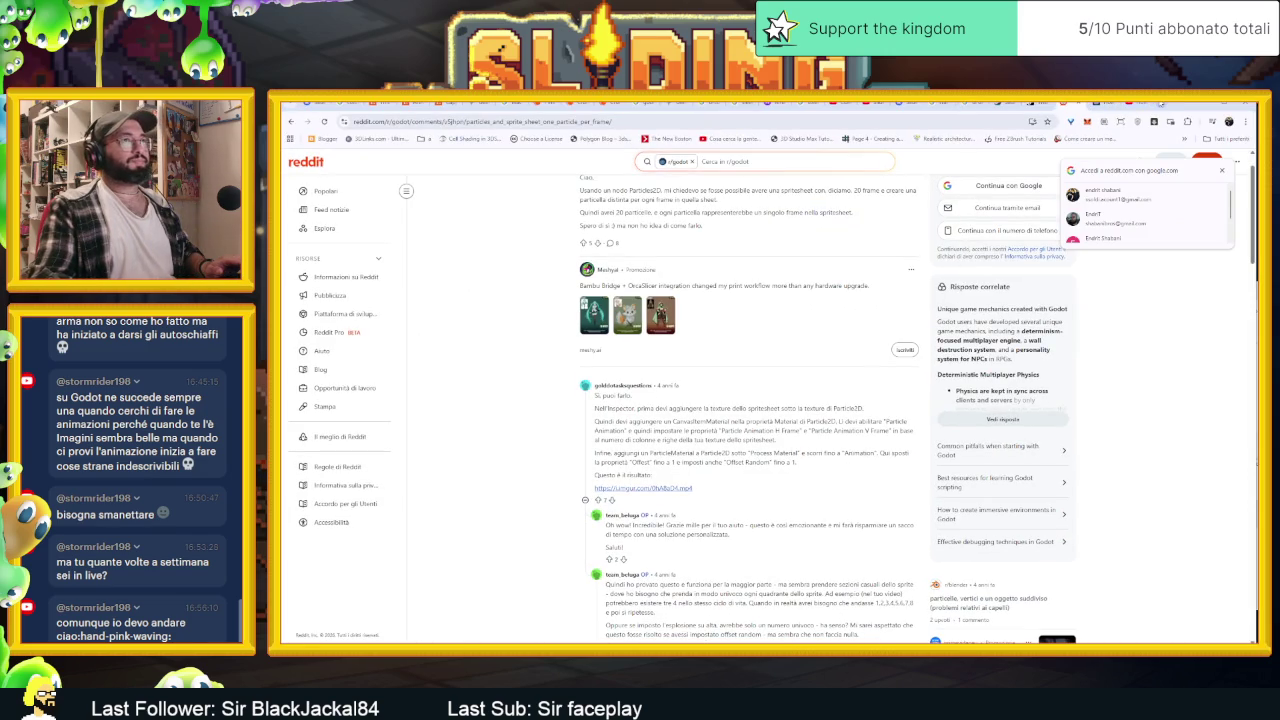
Google 'foglie in' in a new Chrome tab to get the translation 'leaves', then minimize Chrome
{"action": "key", "text": "ctrl+t"}
{"action": "type", "text": "l"}
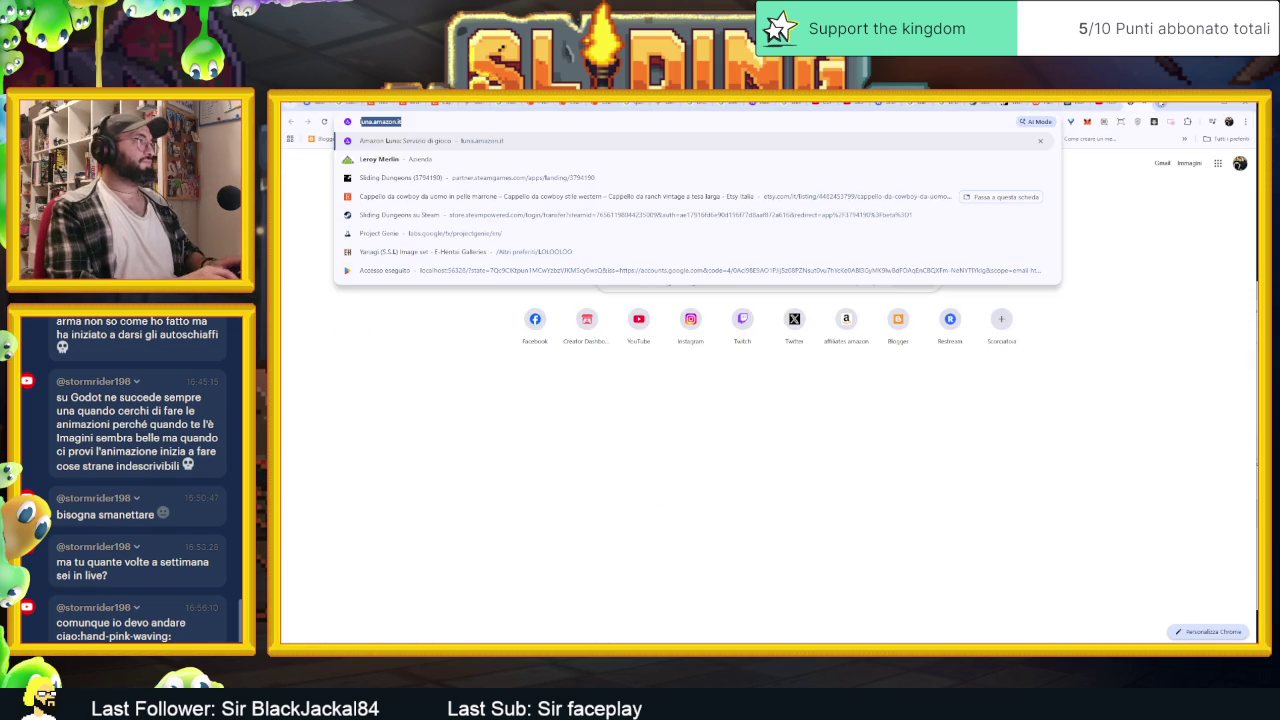
{"action": "key", "text": "BackSpace"}
{"action": "key", "text": "BackSpace"}
{"action": "type", "text": "fogl"}
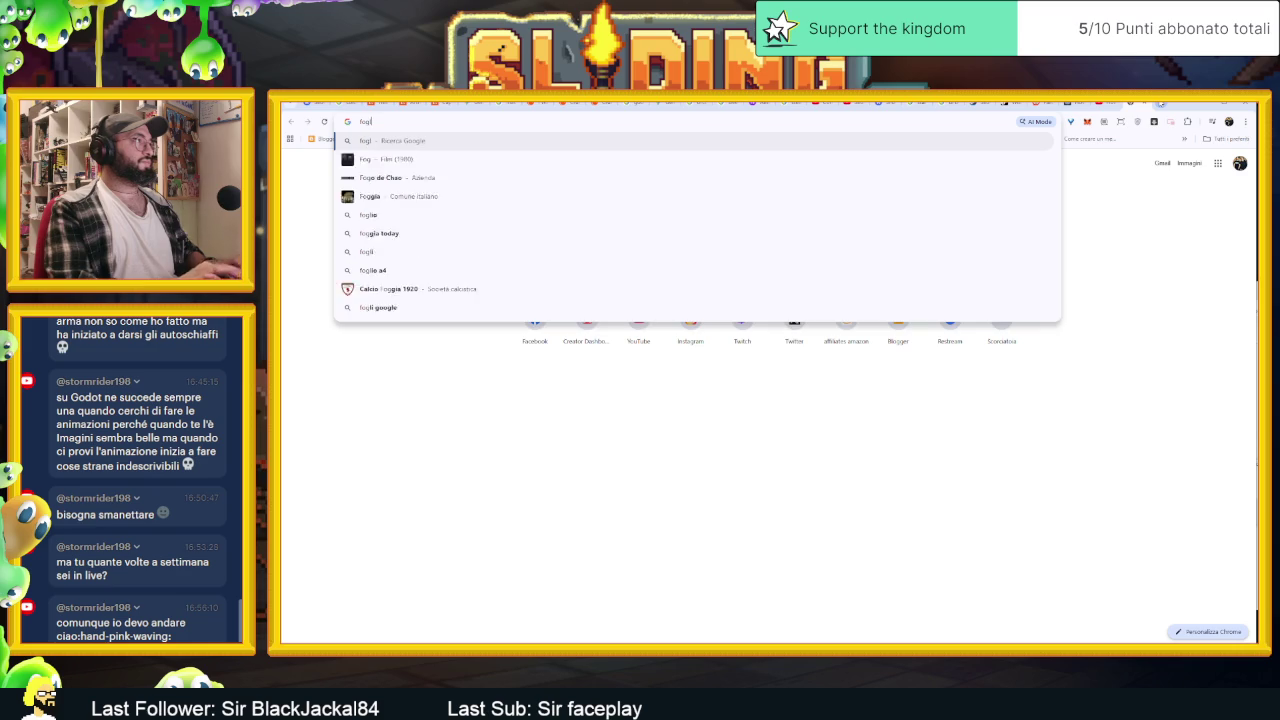
{"action": "type", "text": "ie in"}
{"action": "key", "text": "Return"}
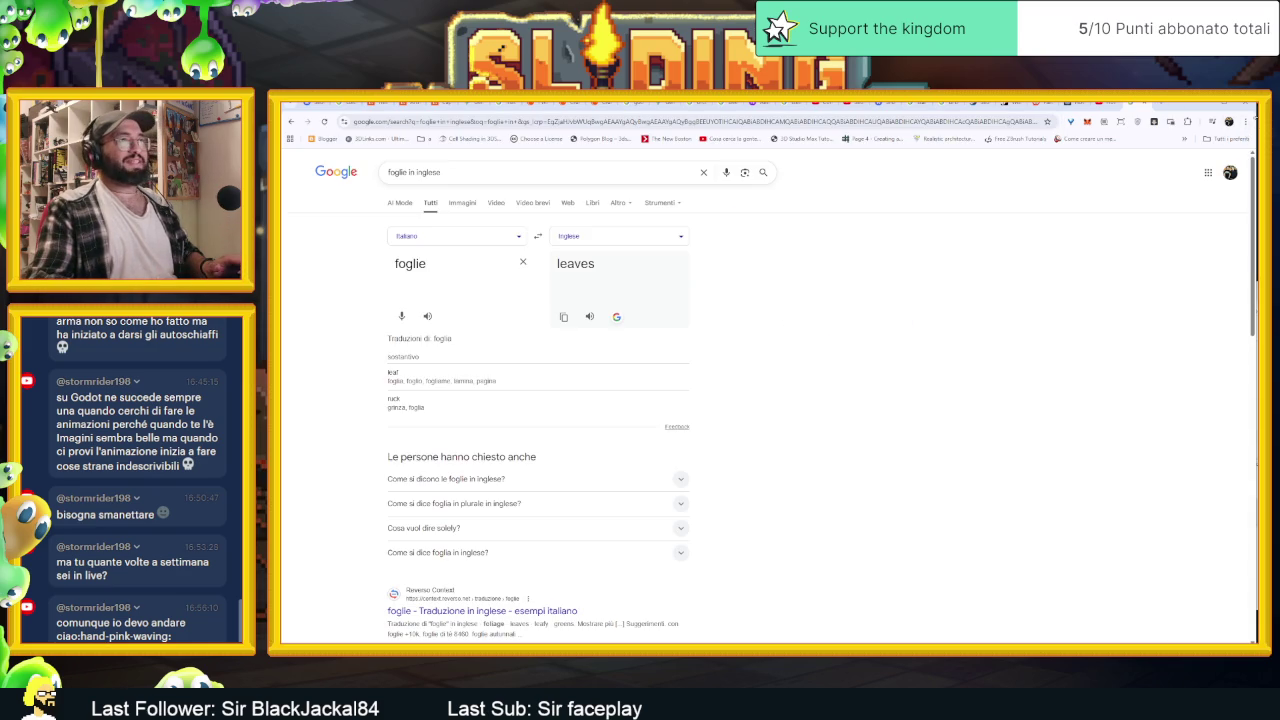
{"action": "left_click", "coordinate": [1208, 106]}
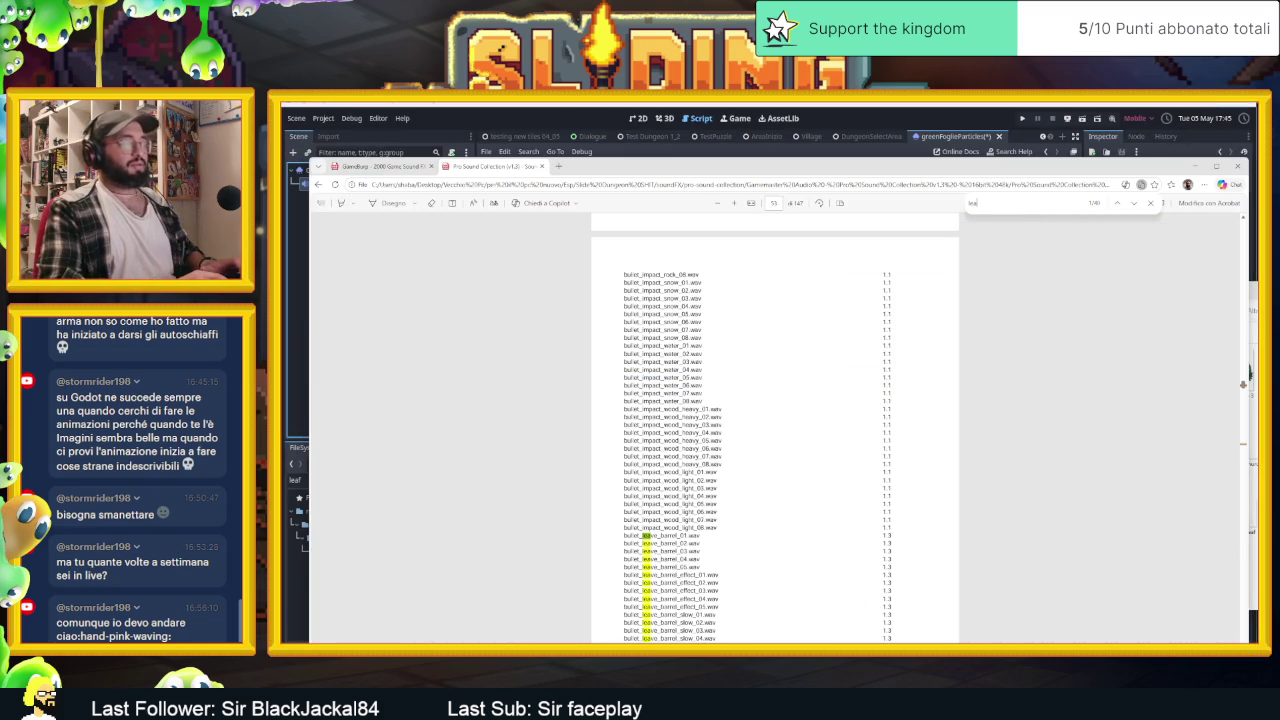
Extend the PDF search to 'leaves', scroll to the sweeping_broom_leaves matches, then return to Explorer
{"action": "type", "text": "ves"}
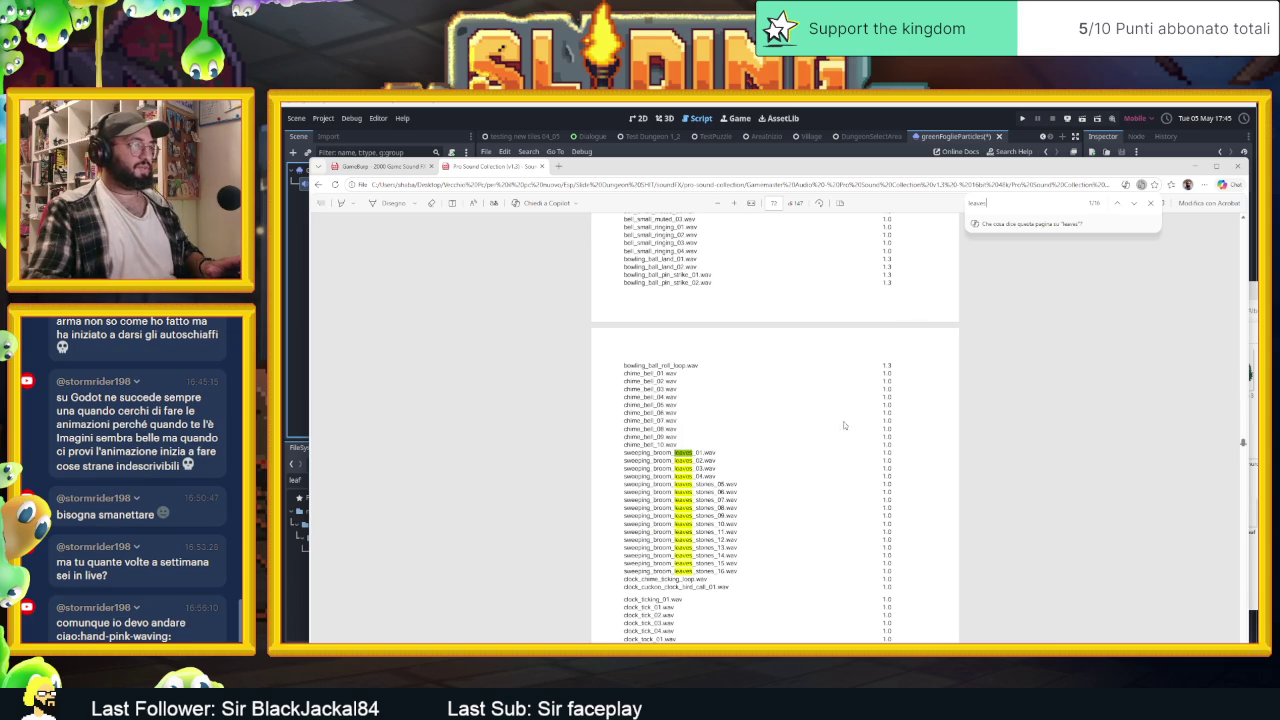
{"action": "scroll", "coordinate": [786, 443], "scroll_direction": "up", "scroll_amount": 3}
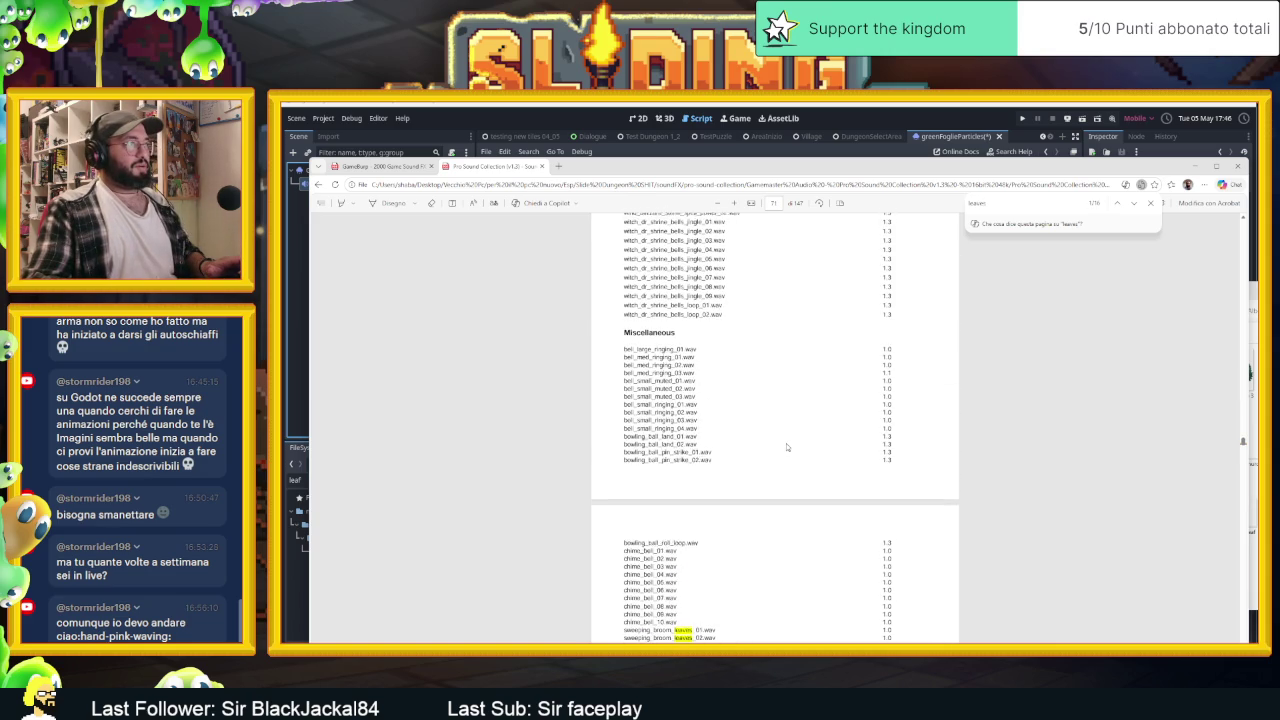
{"action": "scroll", "coordinate": [786, 443], "scroll_direction": "down", "scroll_amount": 3}
{"action": "scroll", "coordinate": [790, 446], "scroll_direction": "down", "scroll_amount": 1}
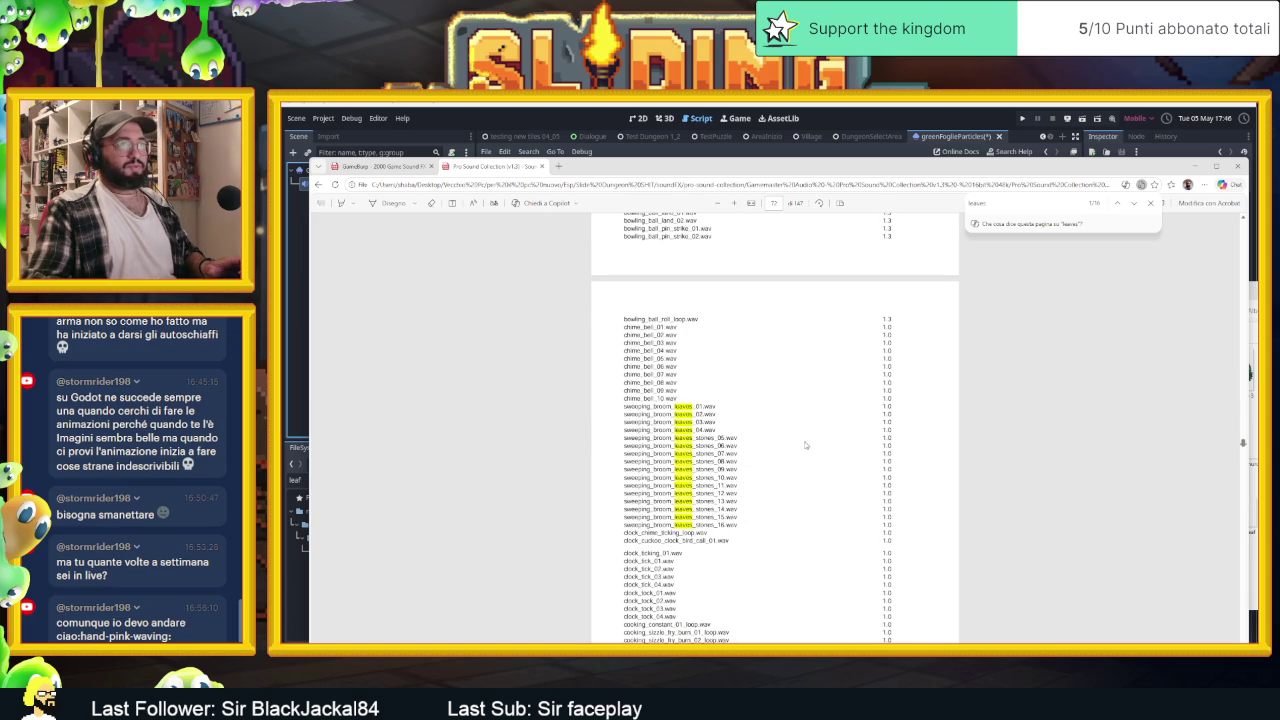
{"action": "key", "text": "alt+Tab"}
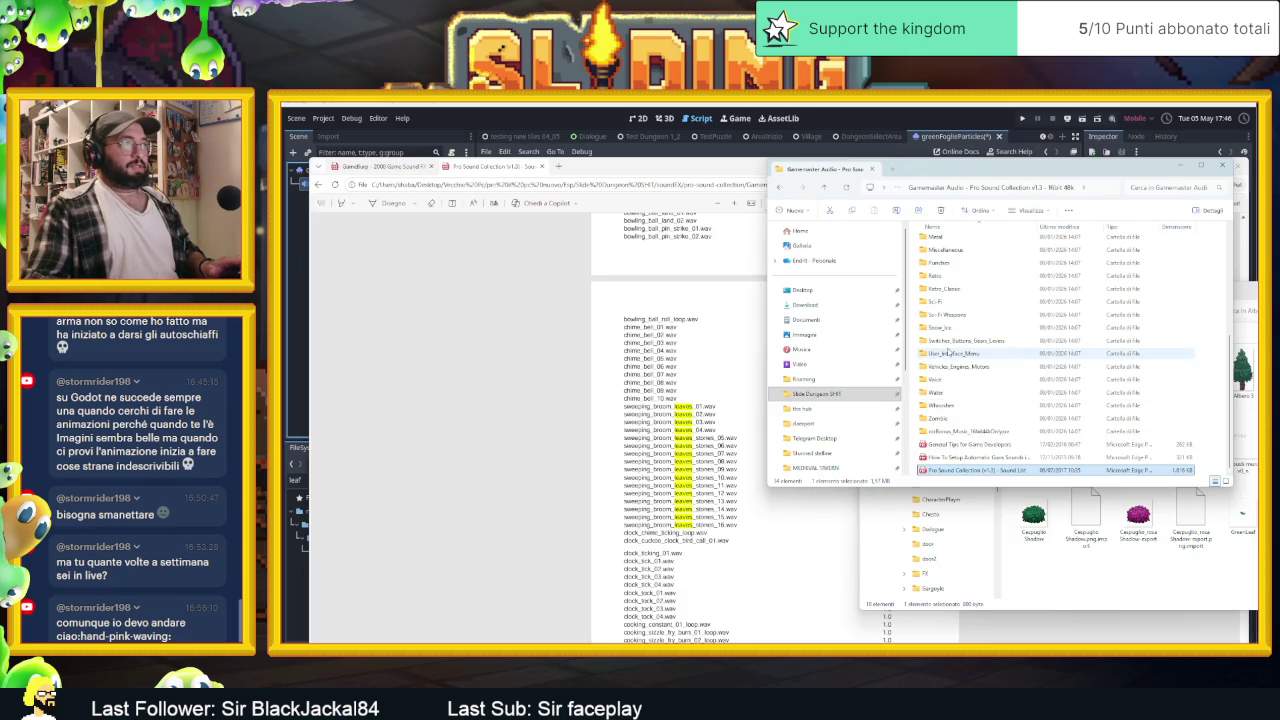
Browse the Miscellaneous and Magic_Spells sound category folders
{"action": "scroll", "coordinate": [945, 355], "scroll_direction": "up", "scroll_amount": 1}
{"action": "double_click", "coordinate": [962, 277]}
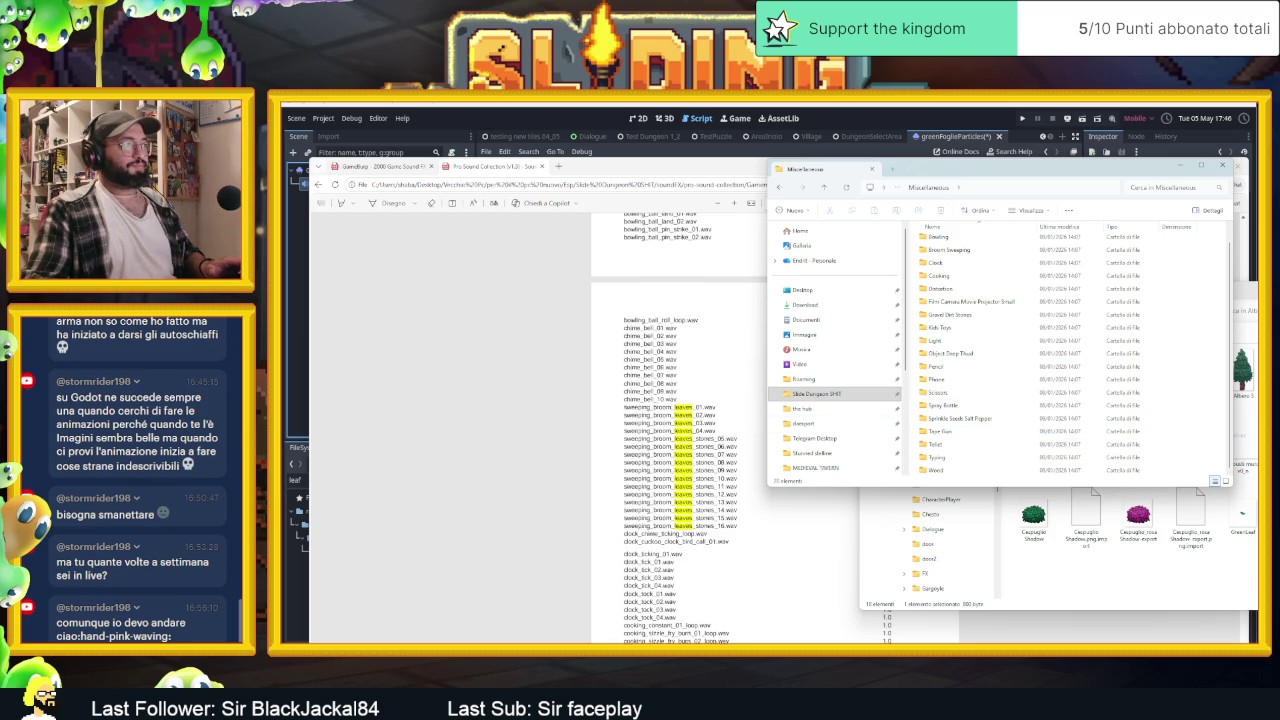
{"action": "scroll", "coordinate": [680, 430], "scroll_direction": "up", "scroll_amount": 5}
{"action": "scroll", "coordinate": [680, 430], "scroll_direction": "up", "scroll_amount": 2}
{"action": "scroll", "coordinate": [680, 430], "scroll_direction": "down", "scroll_amount": 4}
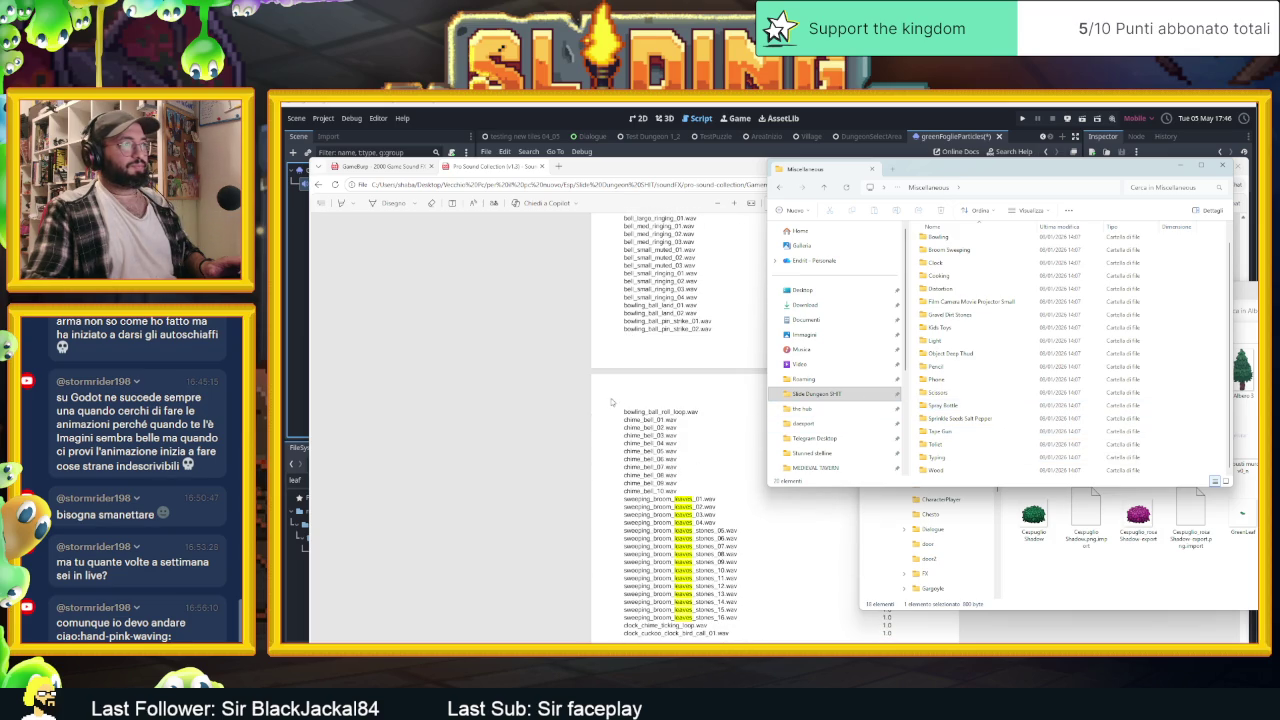
{"action": "scroll", "coordinate": [969, 372], "scroll_direction": "up", "scroll_amount": 1}
{"action": "scroll", "coordinate": [680, 430], "scroll_direction": "down", "scroll_amount": 15}
{"action": "scroll", "coordinate": [680, 430], "scroll_direction": "up", "scroll_amount": 15}
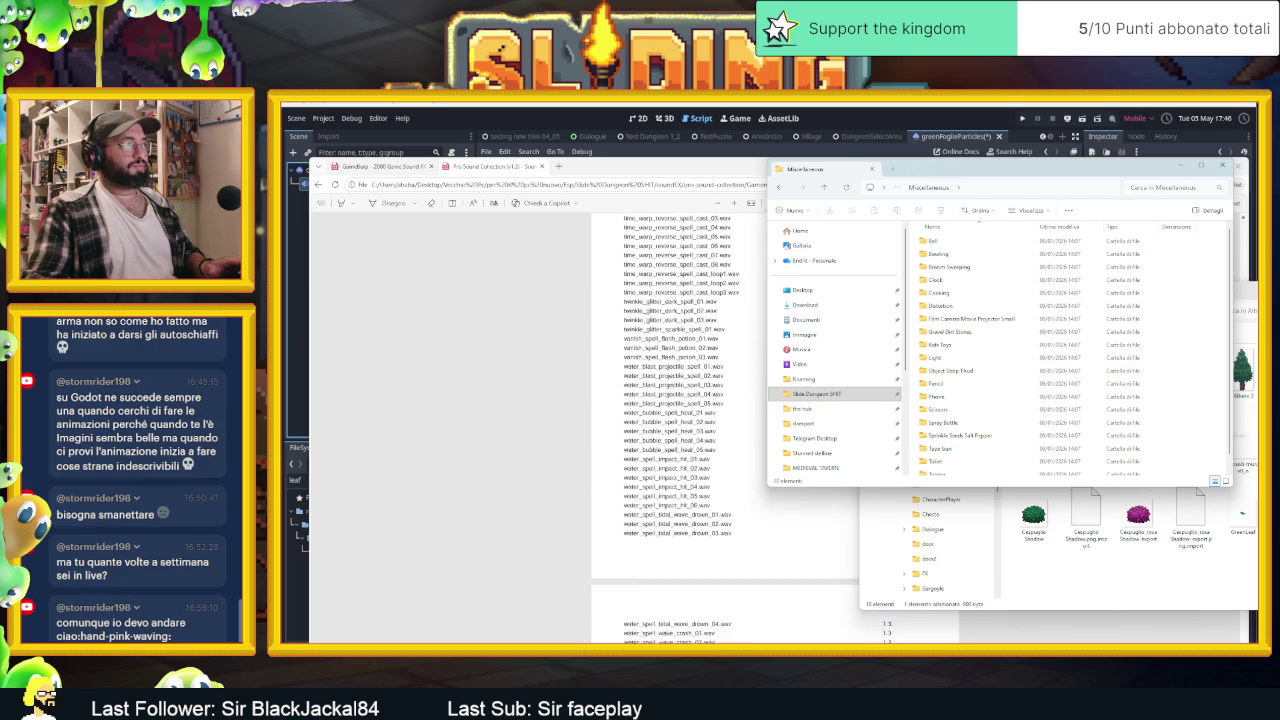
{"action": "scroll", "coordinate": [680, 430], "scroll_direction": "up", "scroll_amount": 10}
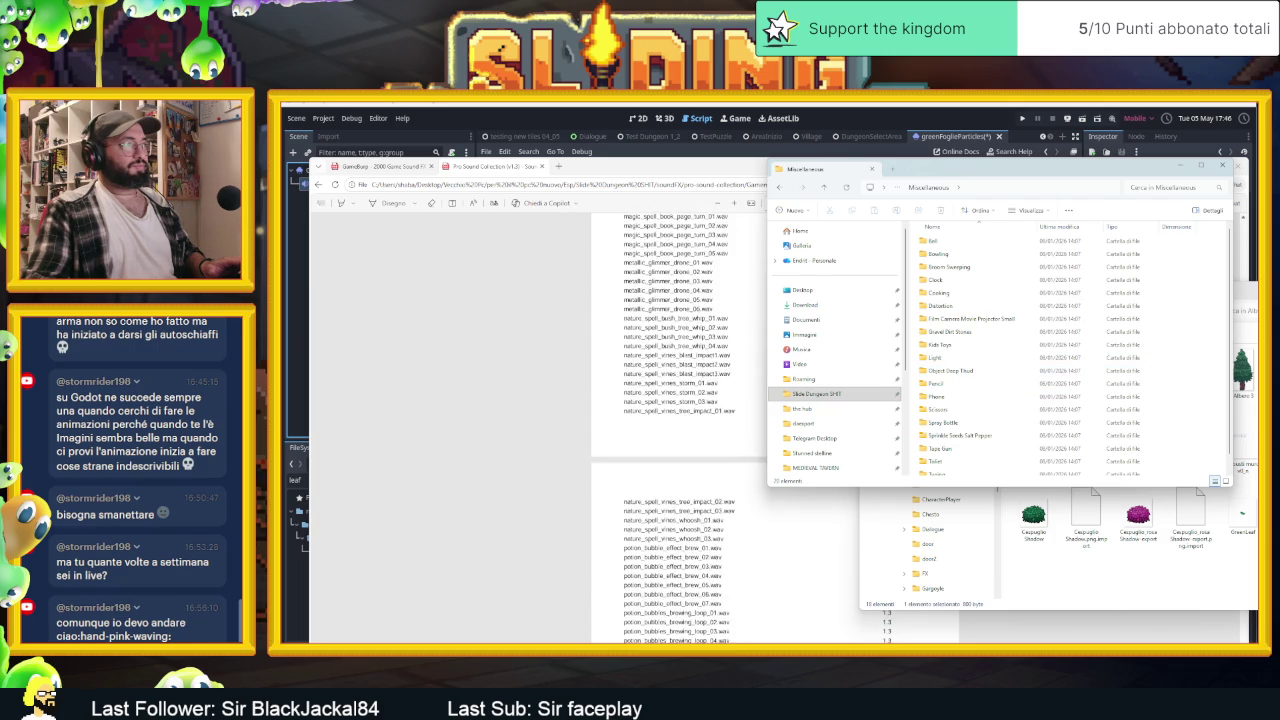
{"action": "scroll", "coordinate": [680, 430], "scroll_direction": "up", "scroll_amount": 10}
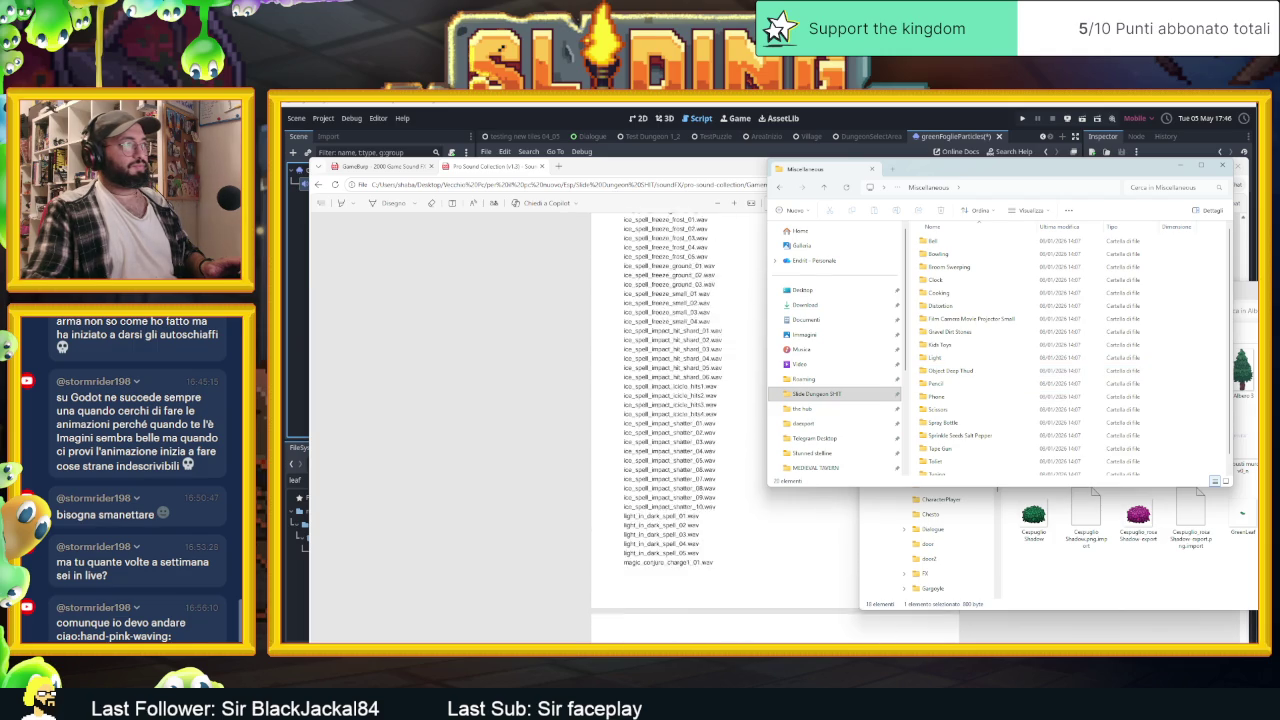
{"action": "key", "text": "alt+Left"}
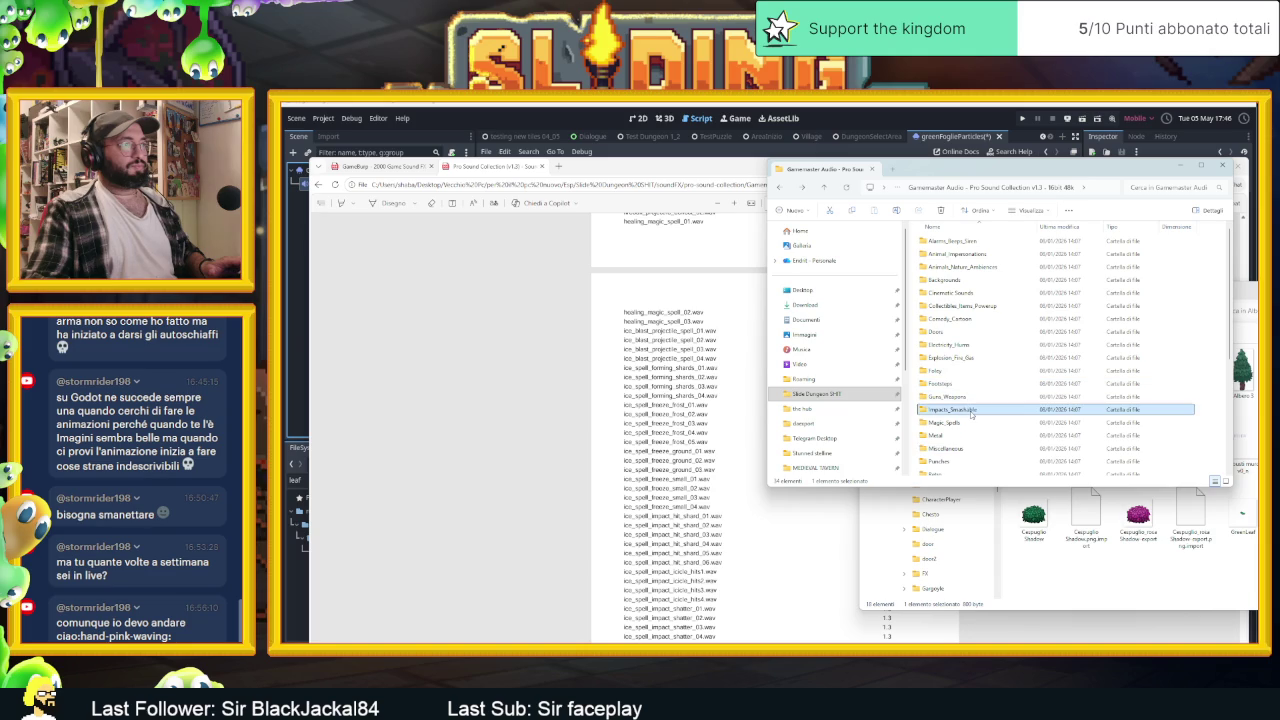
{"action": "double_click", "coordinate": [945, 422]}
{"action": "scroll", "coordinate": [990, 370], "scroll_direction": "down", "scroll_amount": 10}
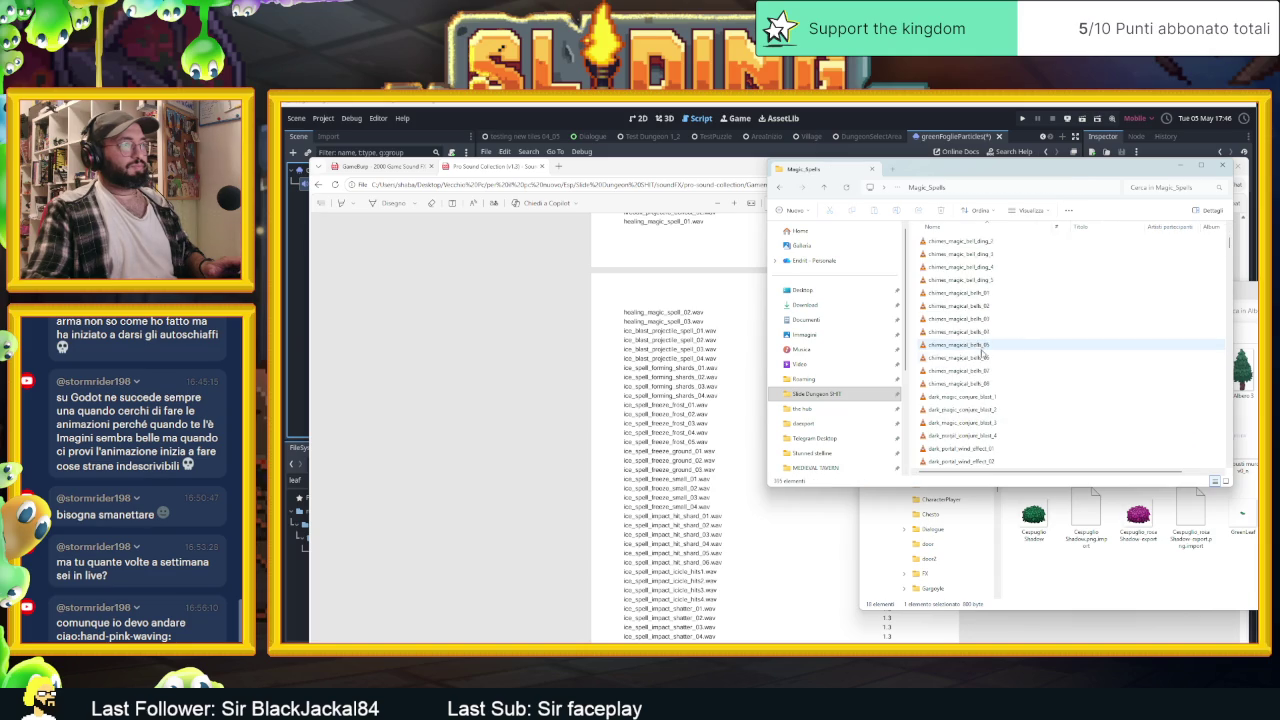
{"action": "scroll", "coordinate": [1004, 391], "scroll_direction": "down", "scroll_amount": 15}
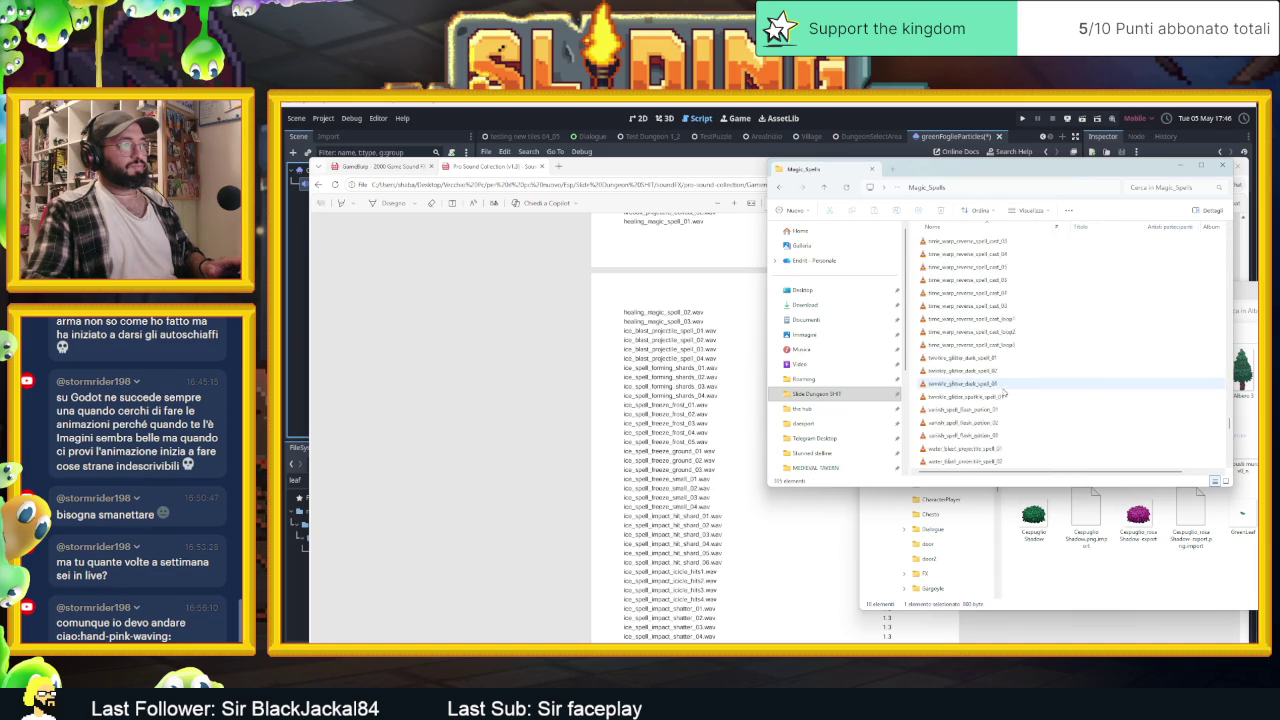
{"action": "key", "text": "alt+Left"}
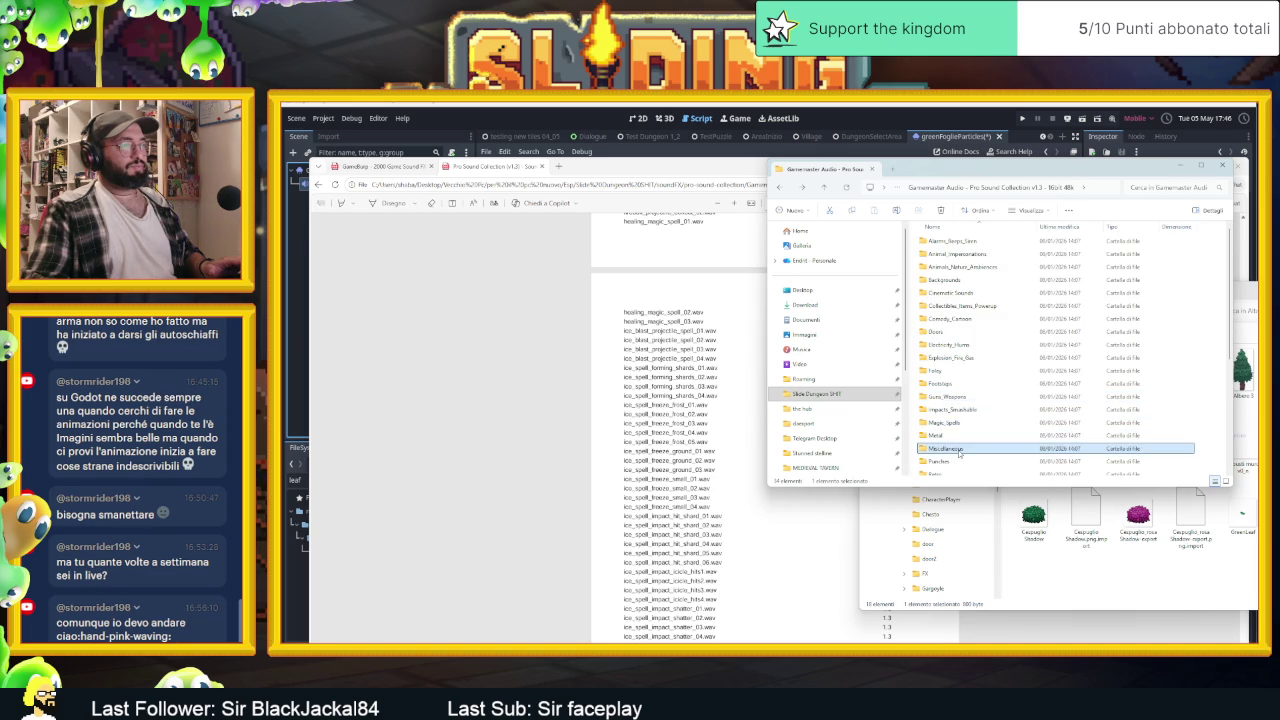
Open the Wood folder inside the Miscellaneous sound category
{"action": "double_click", "coordinate": [945, 448]}
{"action": "left_click", "coordinate": [985, 345]}
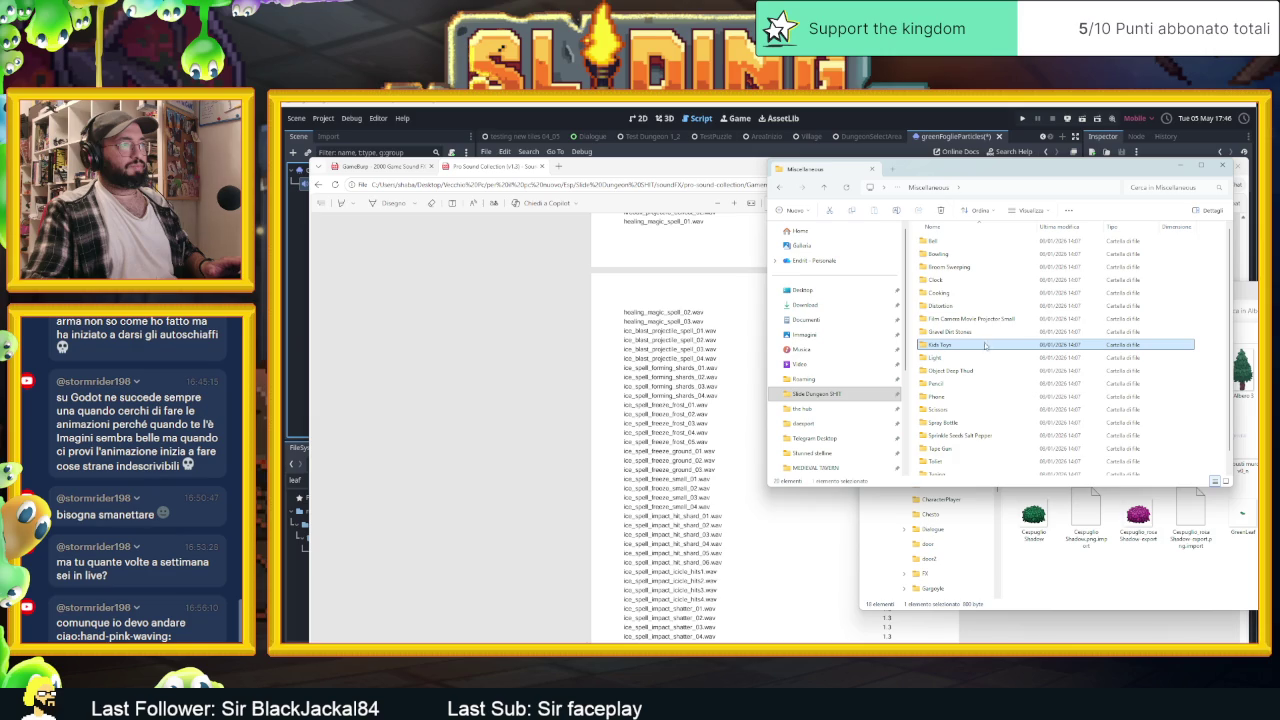
{"action": "scroll", "coordinate": [680, 430], "scroll_direction": "down", "scroll_amount": 15}
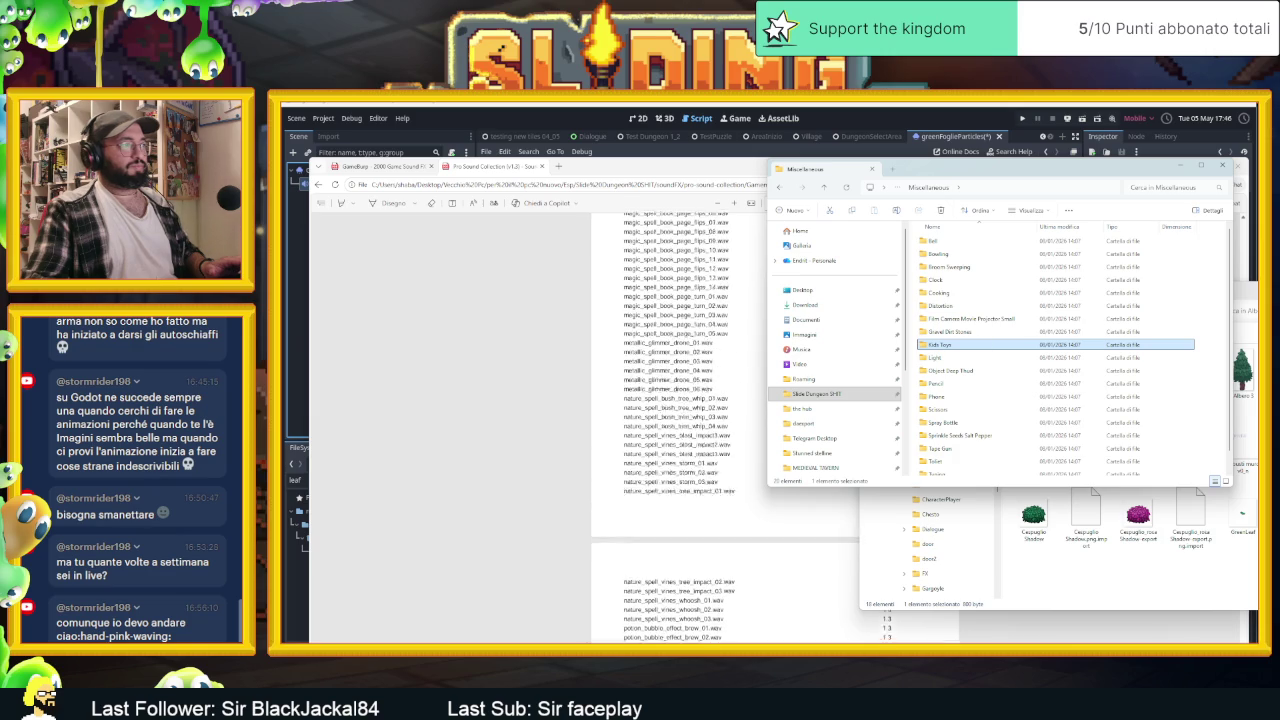
{"action": "scroll", "coordinate": [680, 430], "scroll_direction": "down", "scroll_amount": 15}
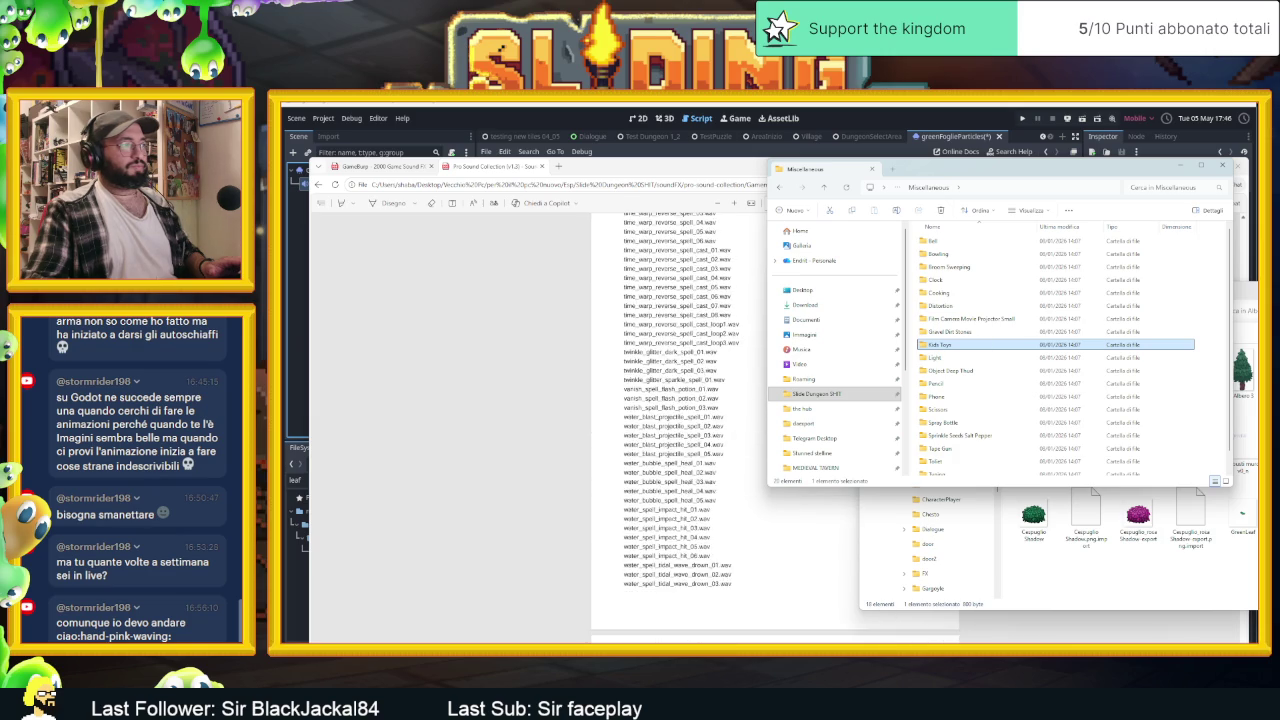
{"action": "scroll", "coordinate": [680, 430], "scroll_direction": "down", "scroll_amount": 8}
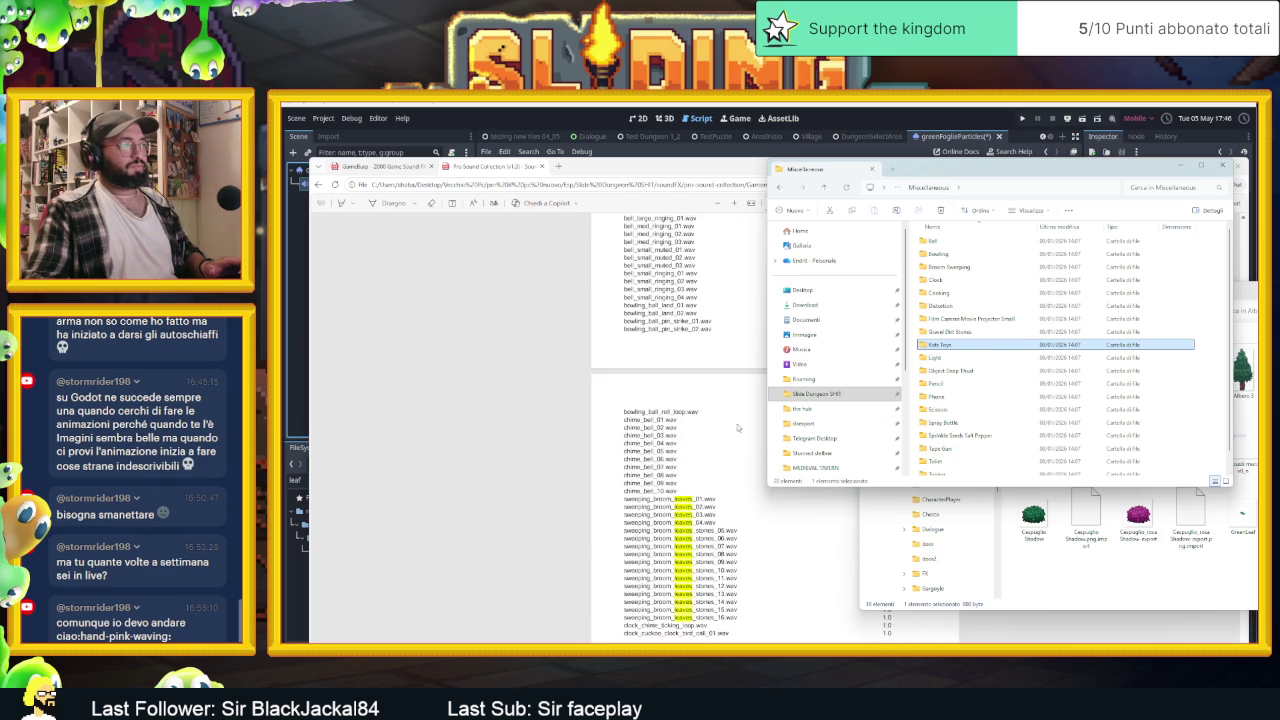
{"action": "left_click", "coordinate": [960, 305]}
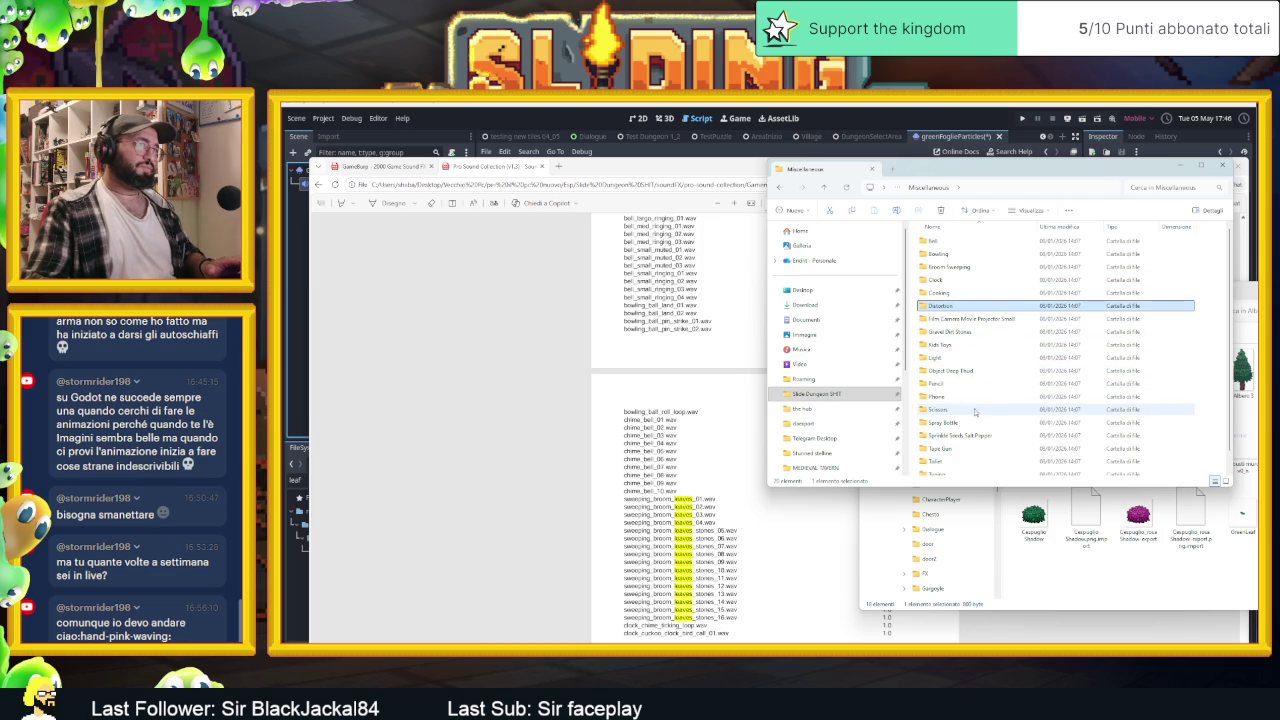
{"action": "left_click", "coordinate": [972, 439]}
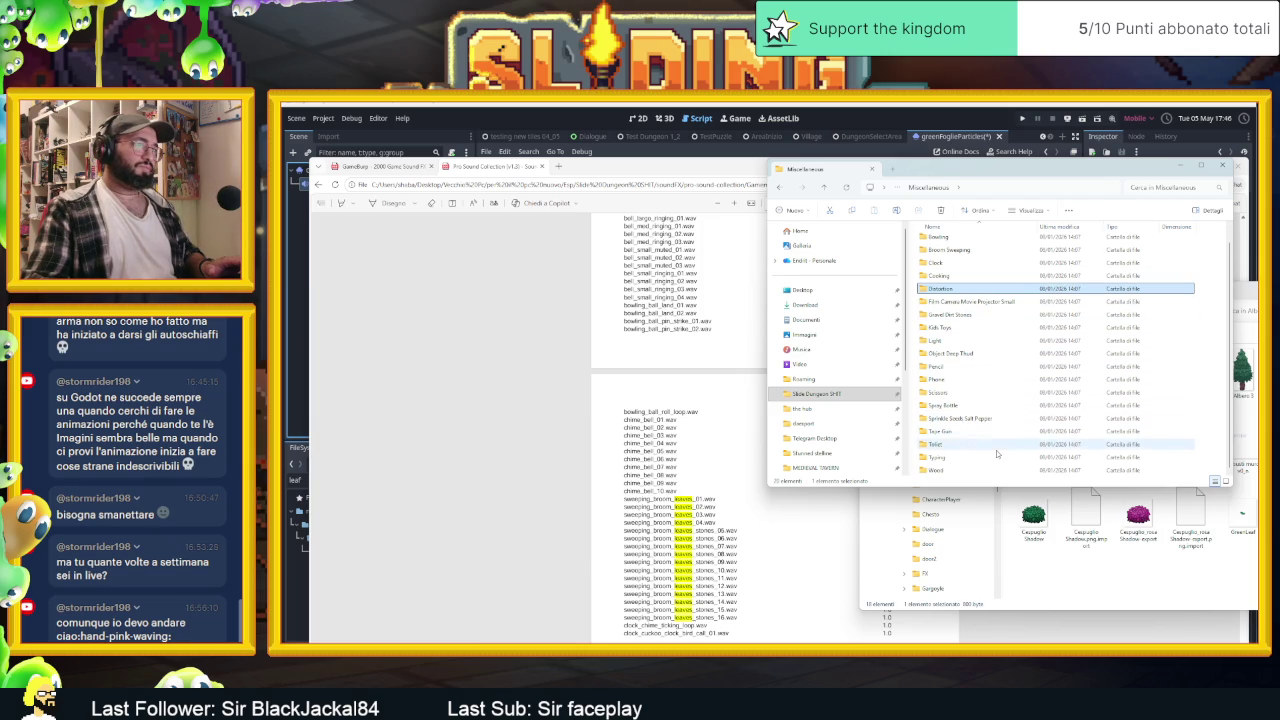
{"action": "double_click", "coordinate": [981, 468]}
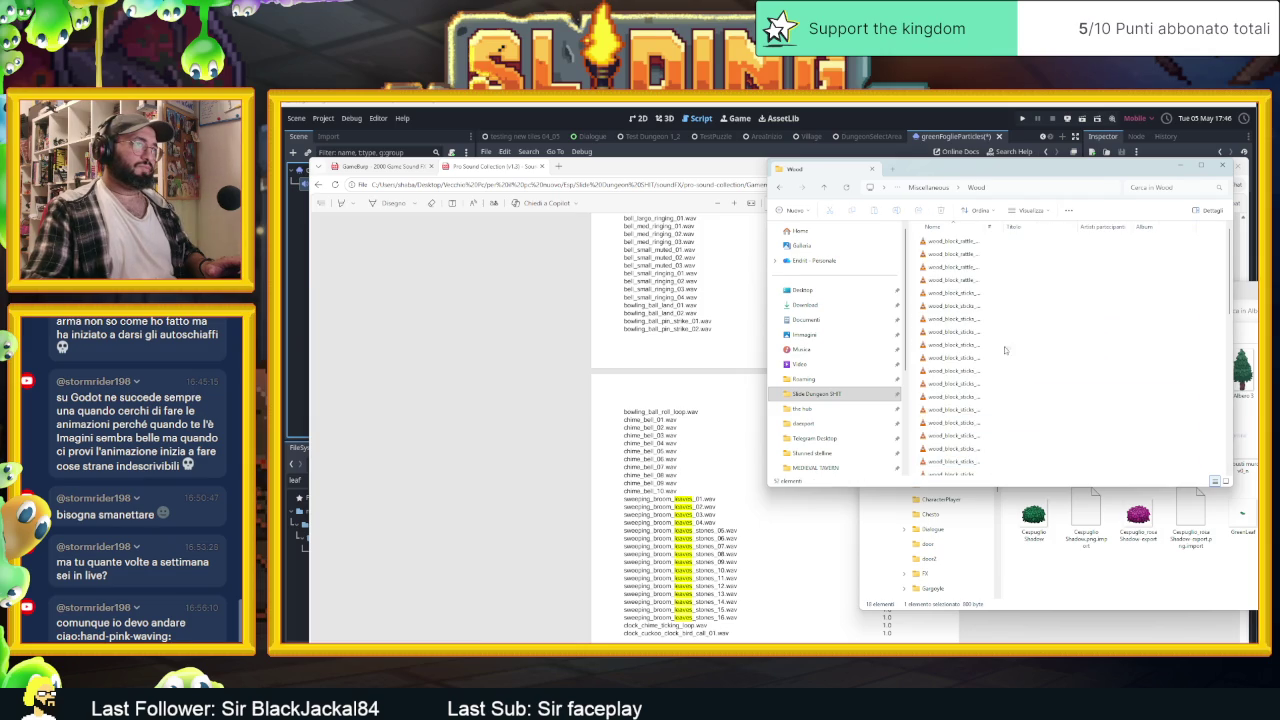
Widen the Nome column, scroll to the wood_tree_branch_move files, then bring back the sound list PDF
{"action": "left_click_drag", "start_coordinate": [986, 225], "coordinate": [1097, 226]}
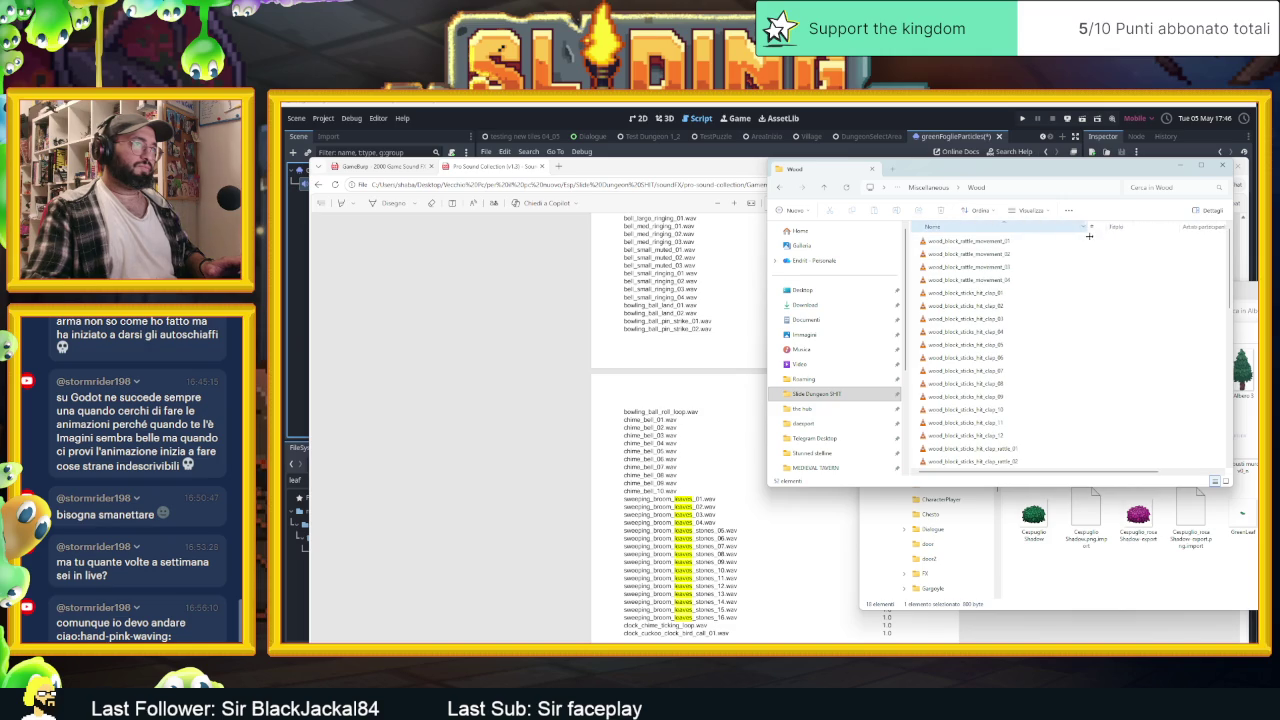
{"action": "scroll", "coordinate": [1060, 392], "scroll_direction": "down", "scroll_amount": 5}
{"action": "scroll", "coordinate": [1060, 392], "scroll_direction": "down", "scroll_amount": 5}
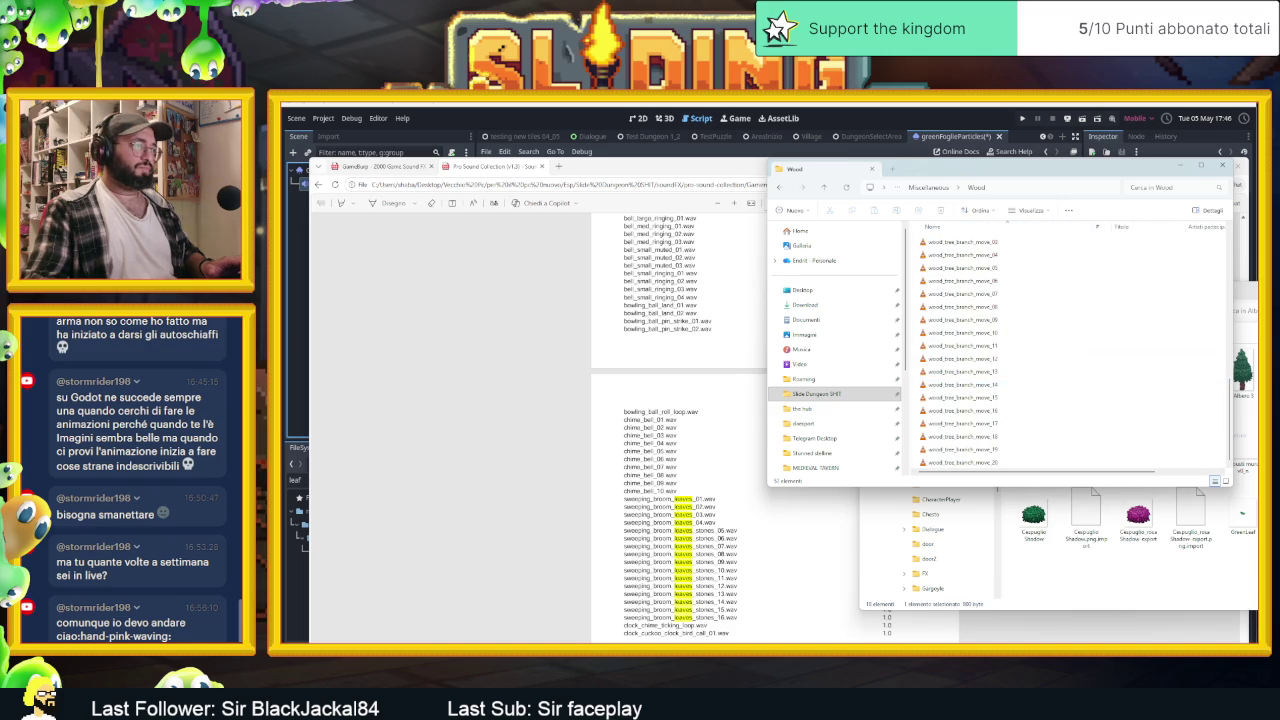
{"action": "left_click", "coordinate": [784, 491]}
{"action": "scroll", "coordinate": [784, 491], "scroll_direction": "up", "scroll_amount": 5}
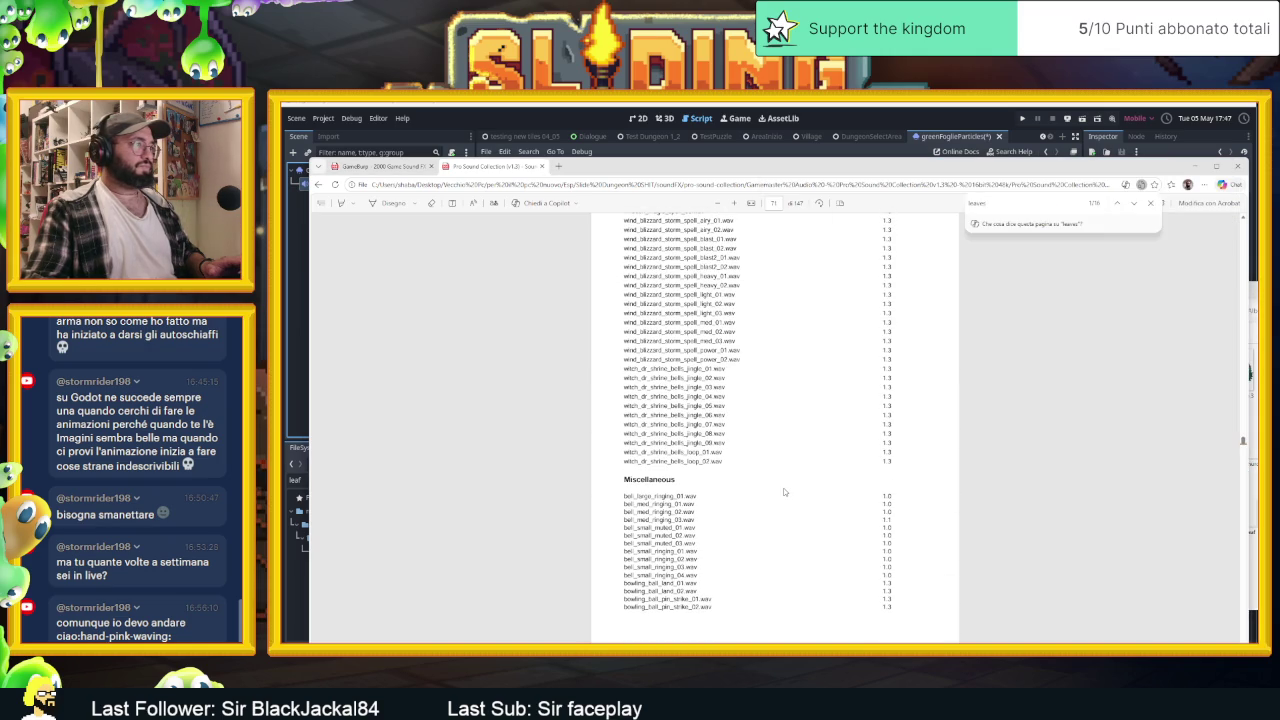
Scroll the sound catalog PDF to the highlighted sweeping_broom_leaves matches on page 72, then return to Explorer
{"action": "scroll", "coordinate": [784, 491], "scroll_direction": "up", "scroll_amount": 15}
{"action": "scroll", "coordinate": [784, 491], "scroll_direction": "up", "scroll_amount": 15}
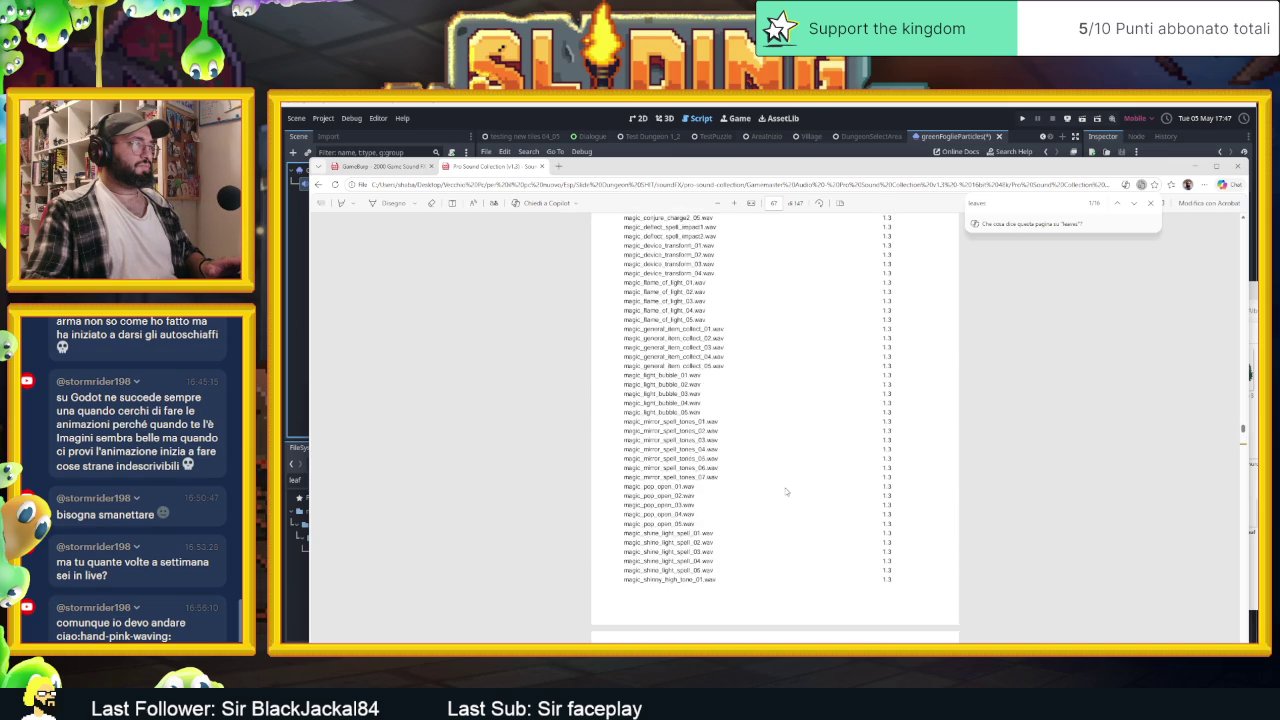
{"action": "scroll", "coordinate": [786, 491], "scroll_direction": "up", "scroll_amount": 15}
{"action": "scroll", "coordinate": [786, 491], "scroll_direction": "up", "scroll_amount": 10}
{"action": "scroll", "coordinate": [858, 497], "scroll_direction": "down", "scroll_amount": 10}
{"action": "scroll", "coordinate": [1014, 500], "scroll_direction": "down", "scroll_amount": 15}
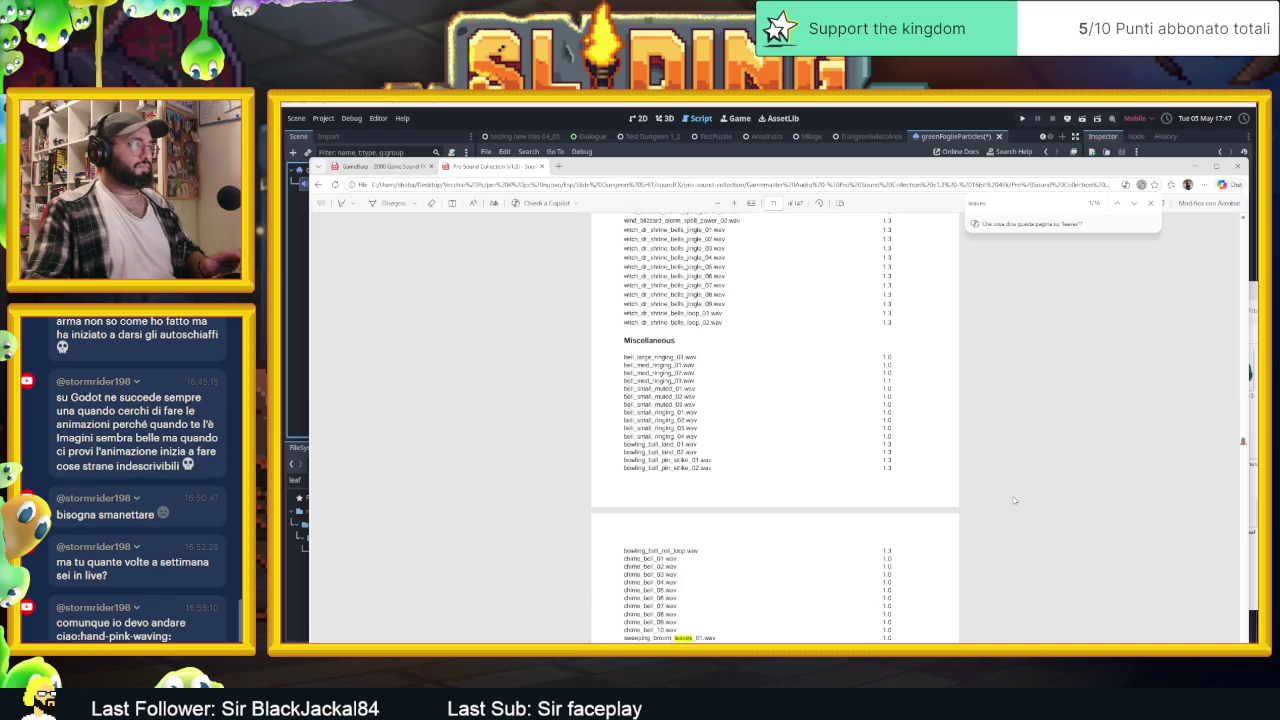
{"action": "scroll", "coordinate": [1014, 500], "scroll_direction": "down", "scroll_amount": 3}
{"action": "scroll", "coordinate": [1014, 500], "scroll_direction": "down", "scroll_amount": 1}
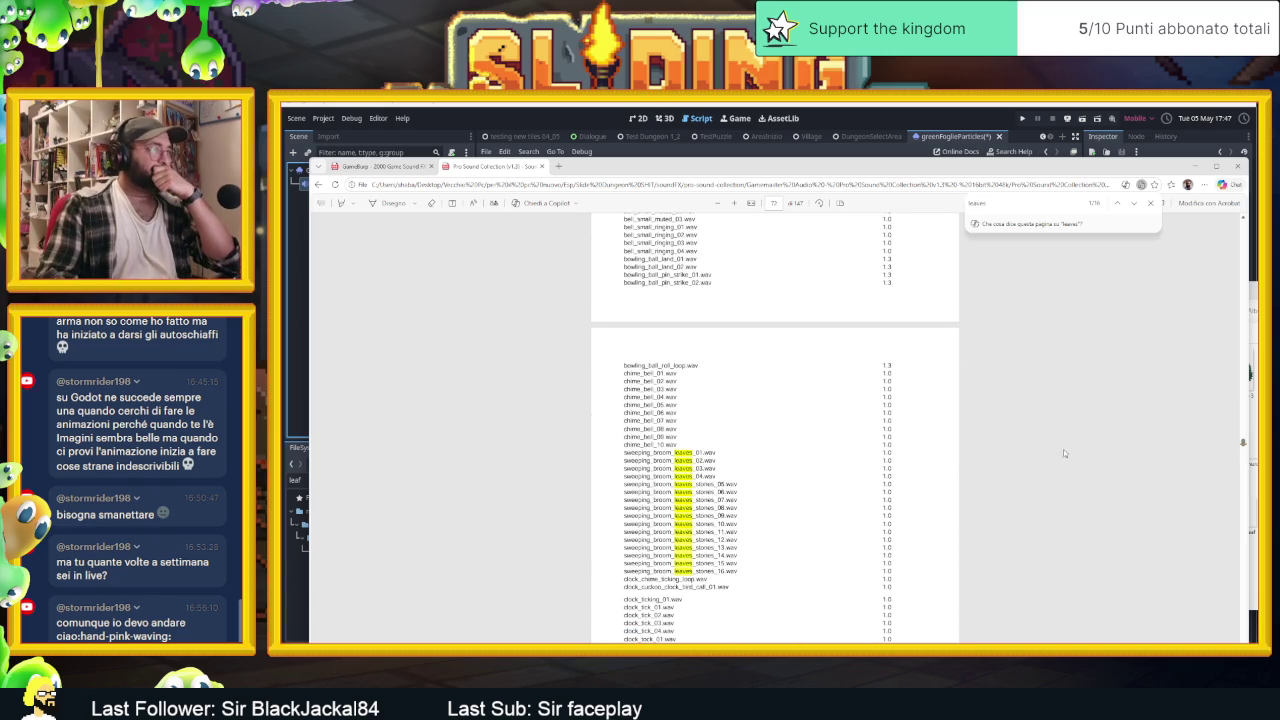
{"action": "key", "text": "alt+Tab"}
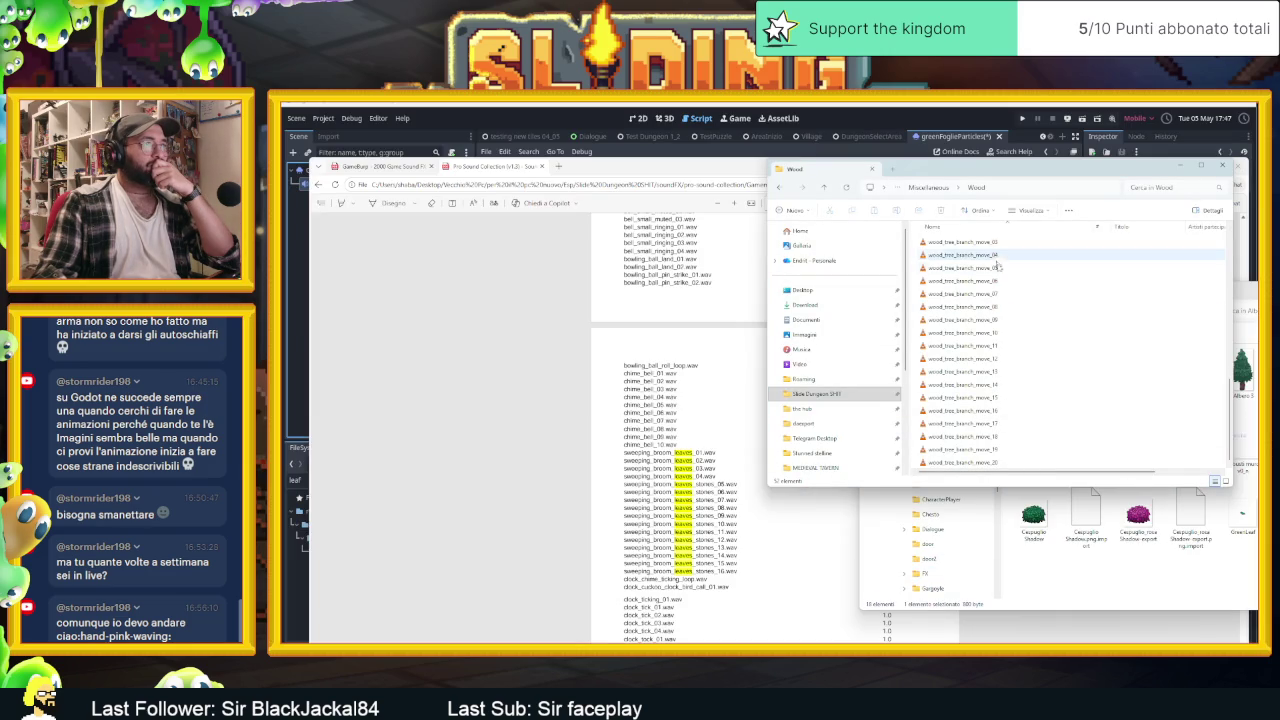
Preview wood_tree_branch_move_11 and _06, then select every file in the Wood folder
{"action": "double_click", "coordinate": [994, 345]}
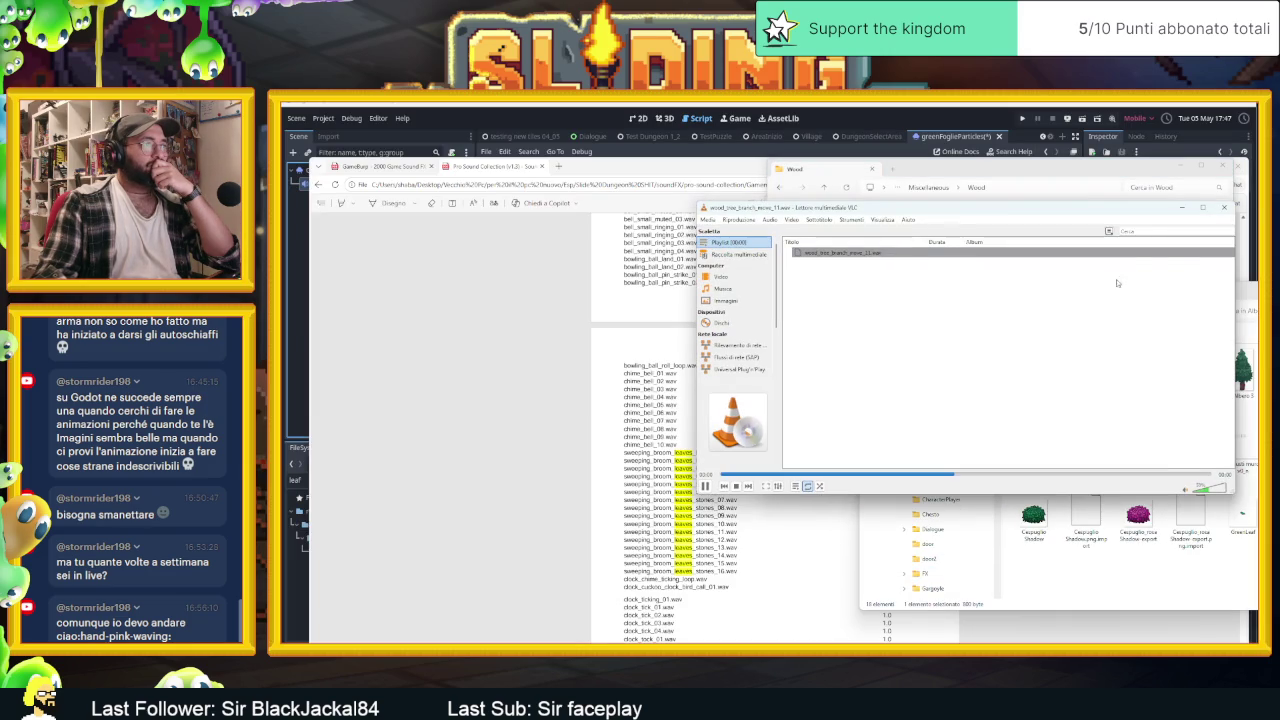
{"action": "left_click", "coordinate": [1222, 207]}
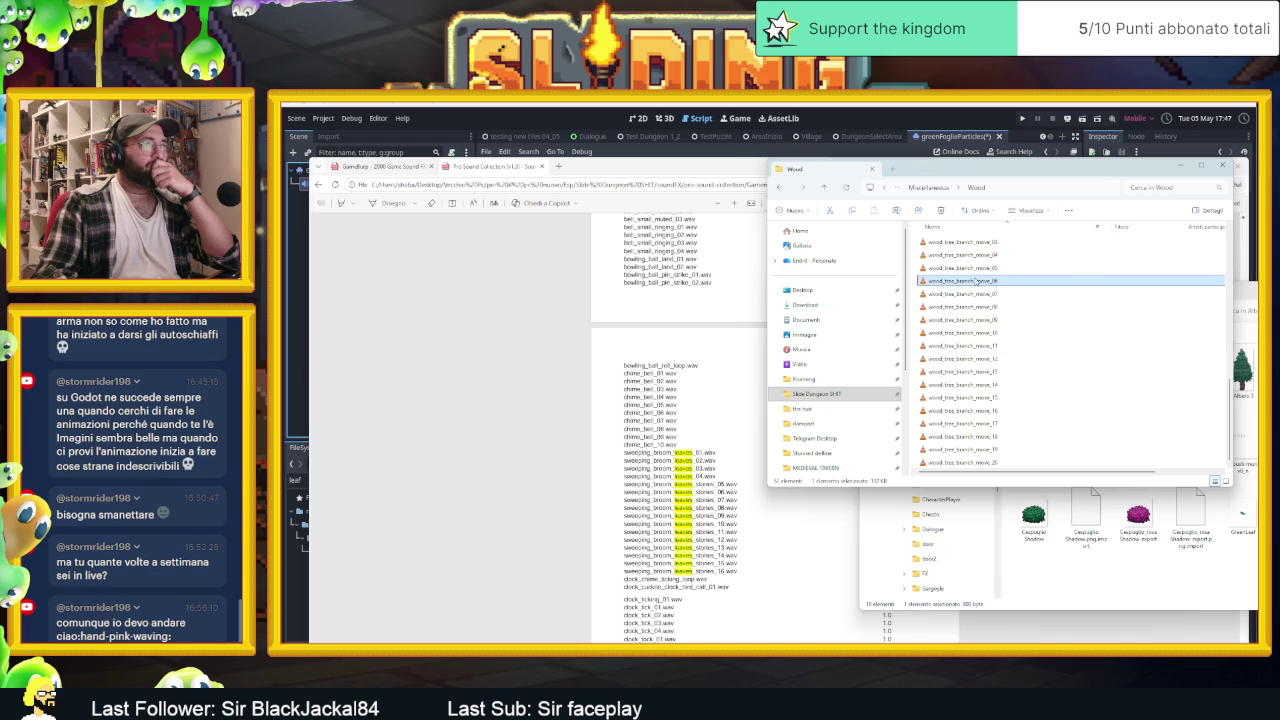
{"action": "double_click", "coordinate": [976, 281]}
{"action": "left_click", "coordinate": [1224, 207]}
{"action": "mouse_move", "coordinate": [913, 244]}
{"action": "left_mouse_down"}
{"action": "mouse_move", "coordinate": [1000, 348]}
{"action": "mouse_move", "coordinate": [1026, 490]}
{"action": "left_mouse_up"}
{"action": "scroll", "coordinate": [1033, 433], "scroll_direction": "up", "scroll_amount": 6}
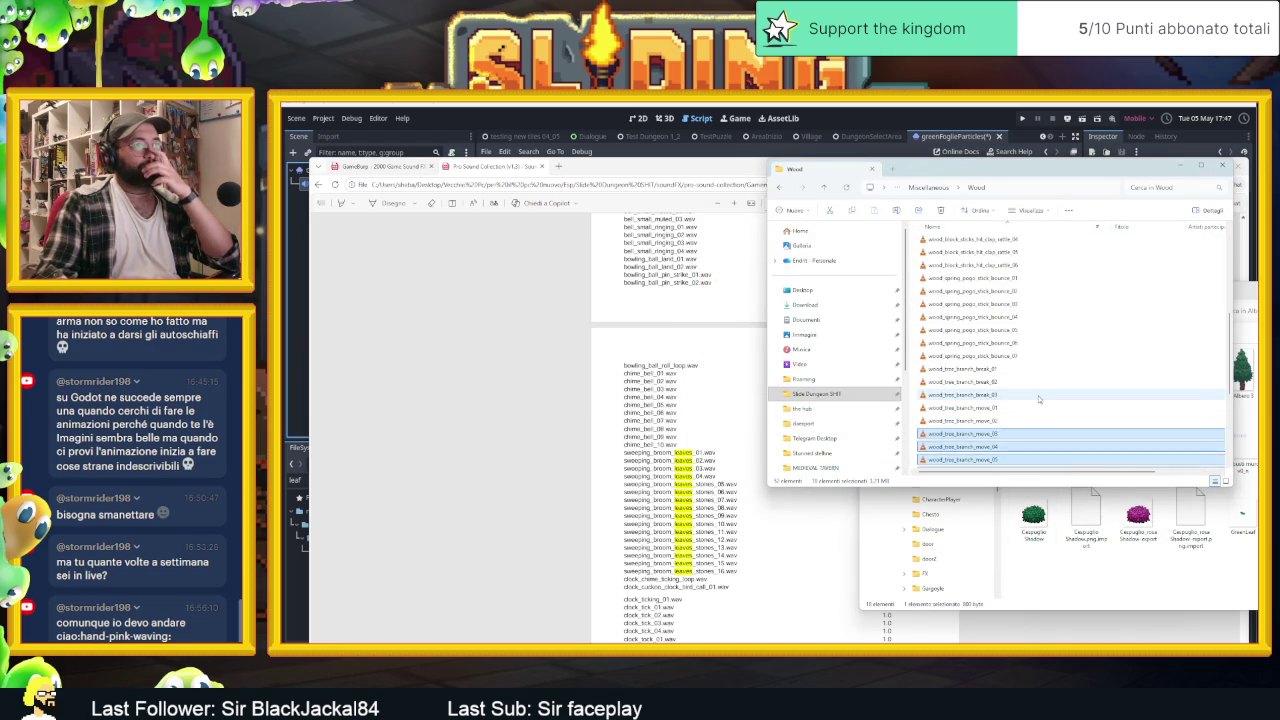
{"action": "key", "text": "ctrl+a"}
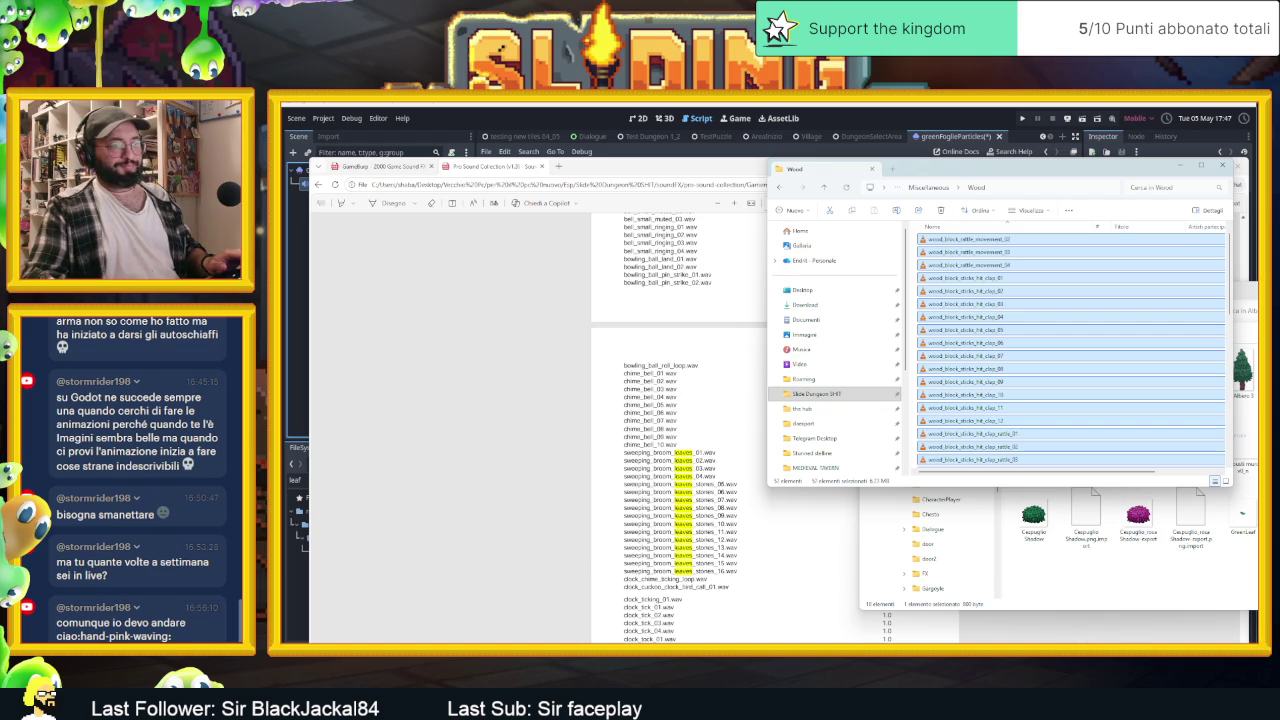
Launch VLC media player from the Start menu, closing an accidentally opened Audacity
{"action": "key", "text": "super"}
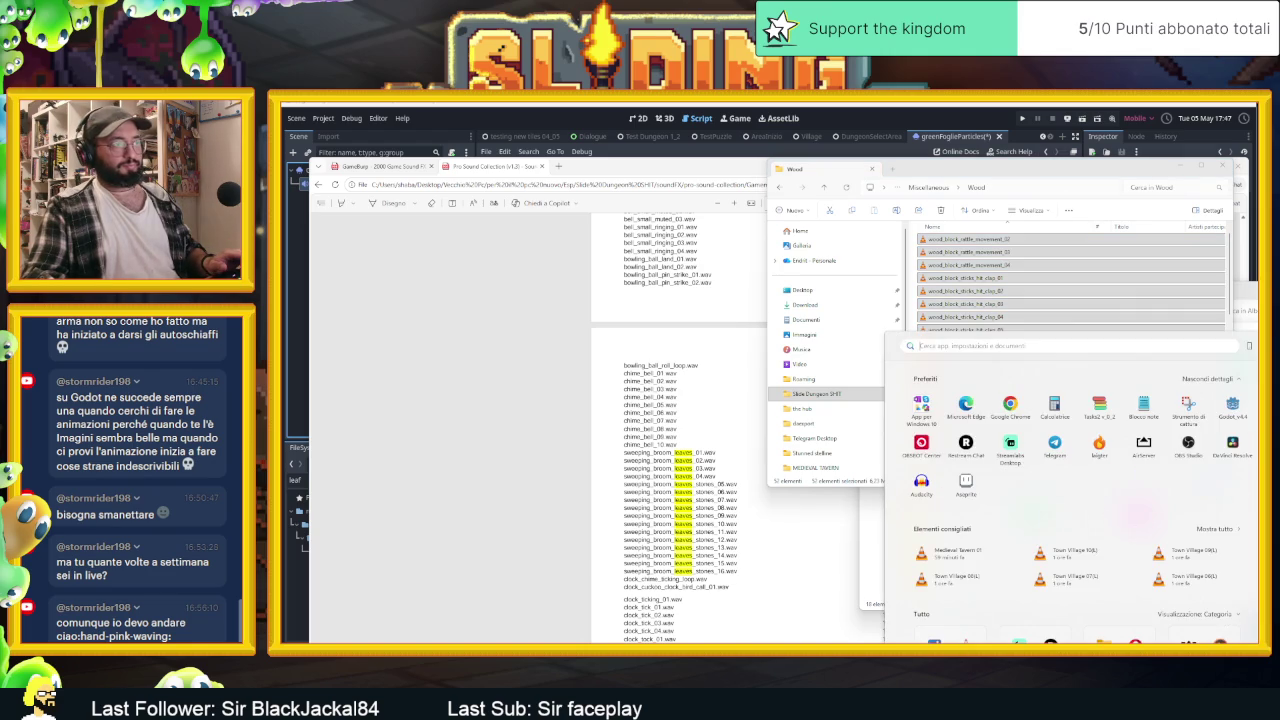
{"action": "left_click", "coordinate": [922, 484]}
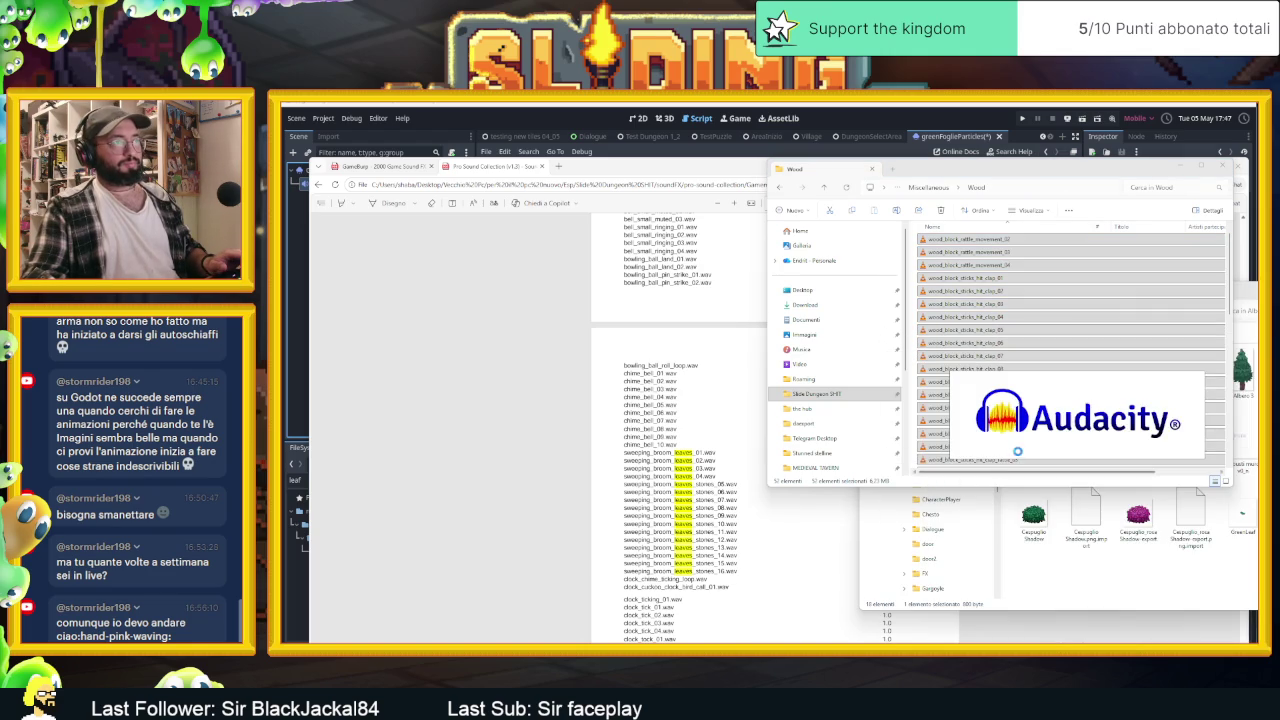
{"action": "key", "text": "alt+F4"}
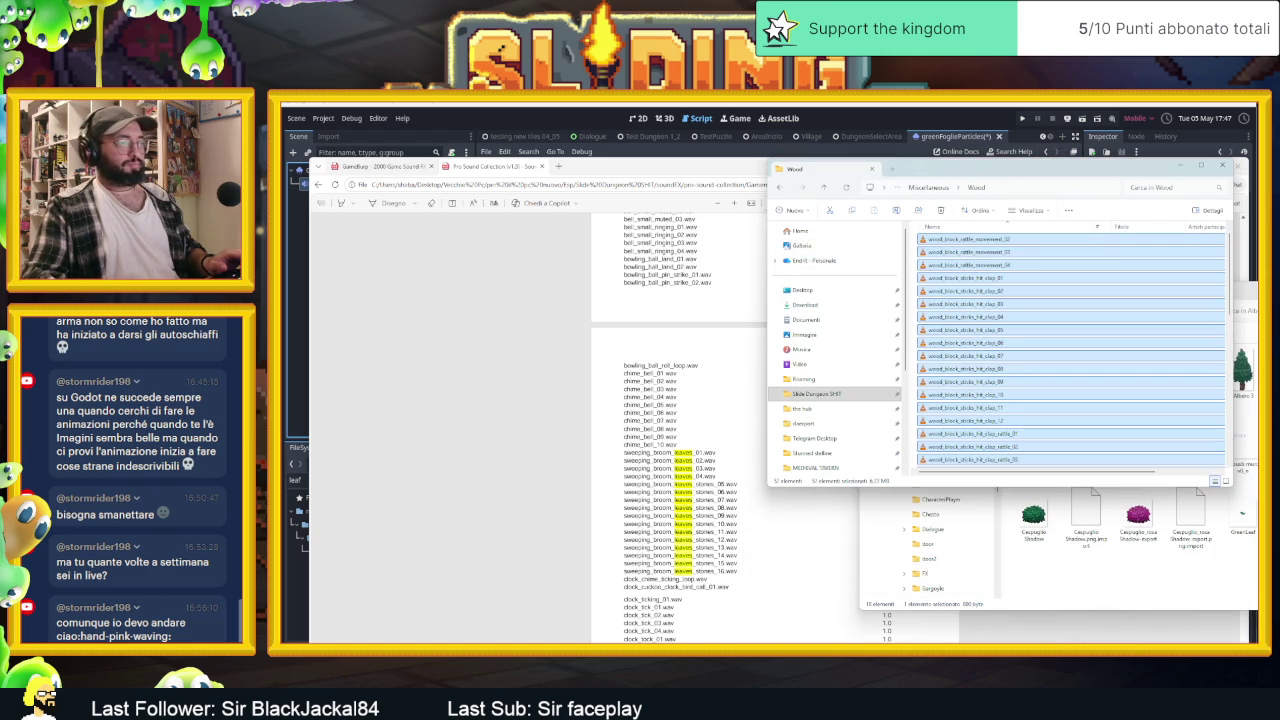
{"action": "key", "text": "super"}
{"action": "type", "text": "vlc media player"}
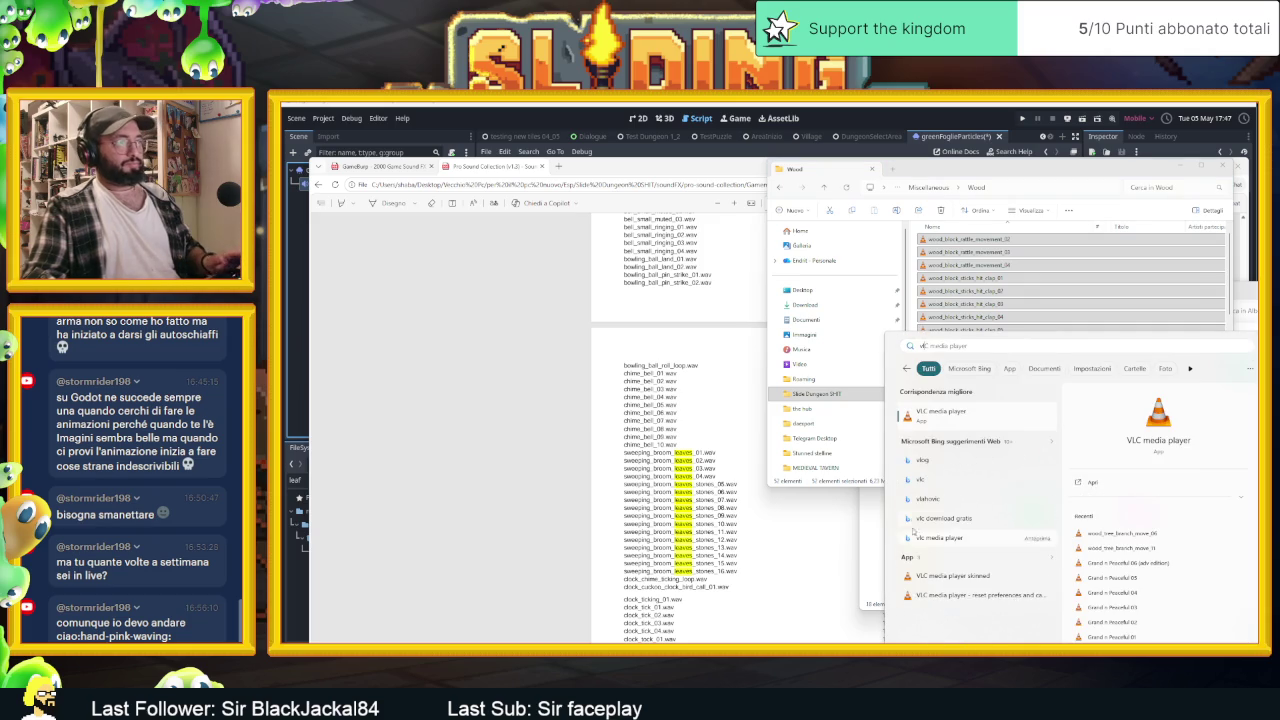
{"action": "left_click", "coordinate": [952, 418]}
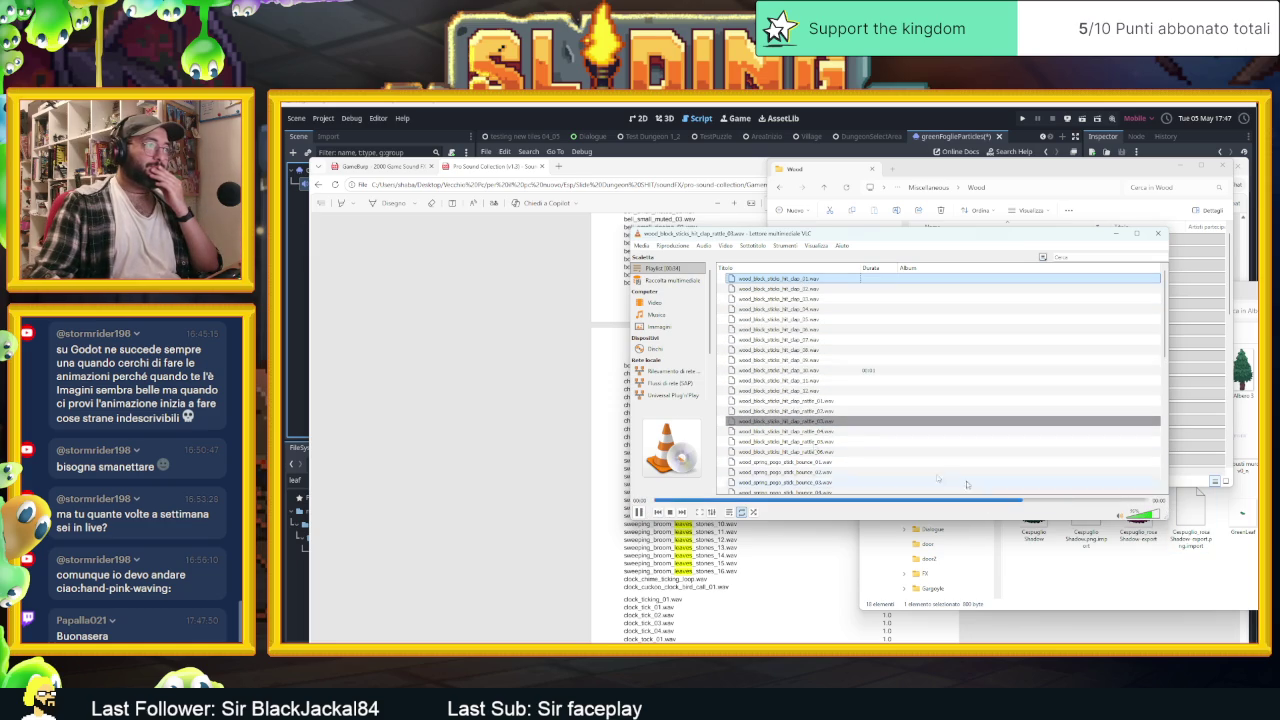
Play wood_tree_branch_break_01, the wave clip, move_19 and move_01 in VLC's playlist, then minimize VLC
{"action": "scroll", "coordinate": [783, 411], "scroll_direction": "down", "scroll_amount": 4}
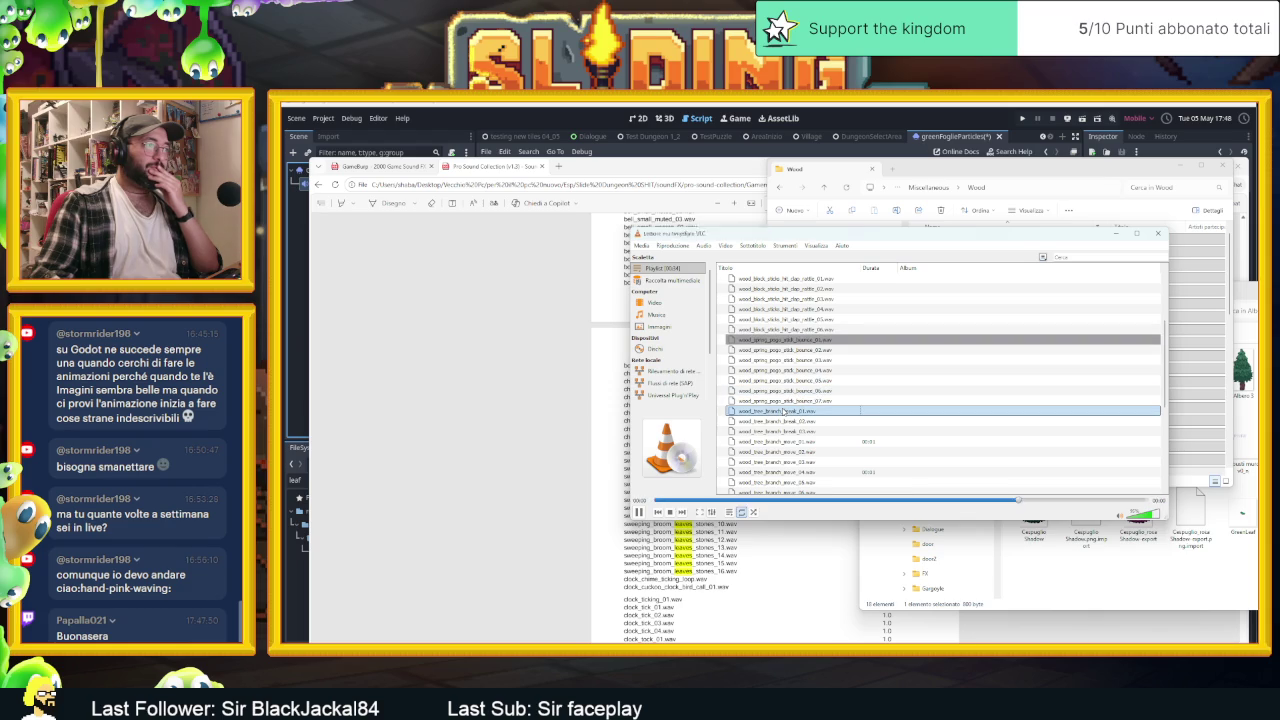
{"action": "double_click", "coordinate": [824, 412]}
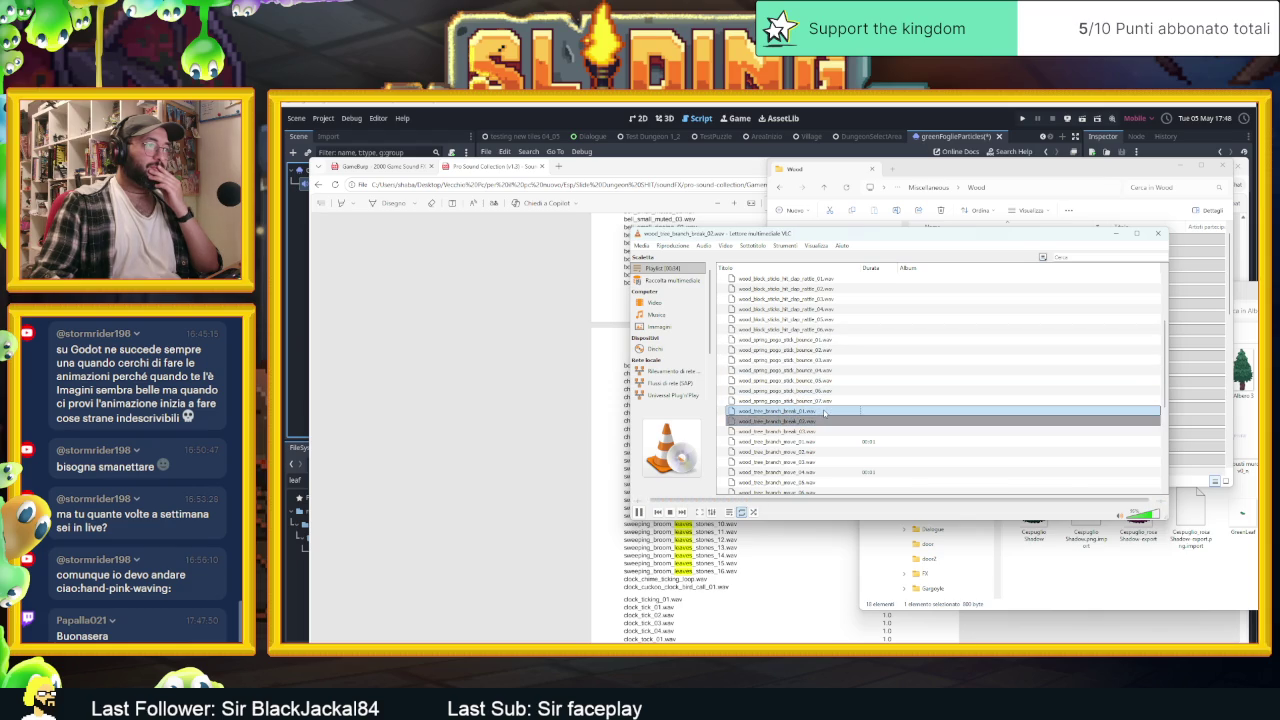
{"action": "left_click", "coordinate": [818, 443]}
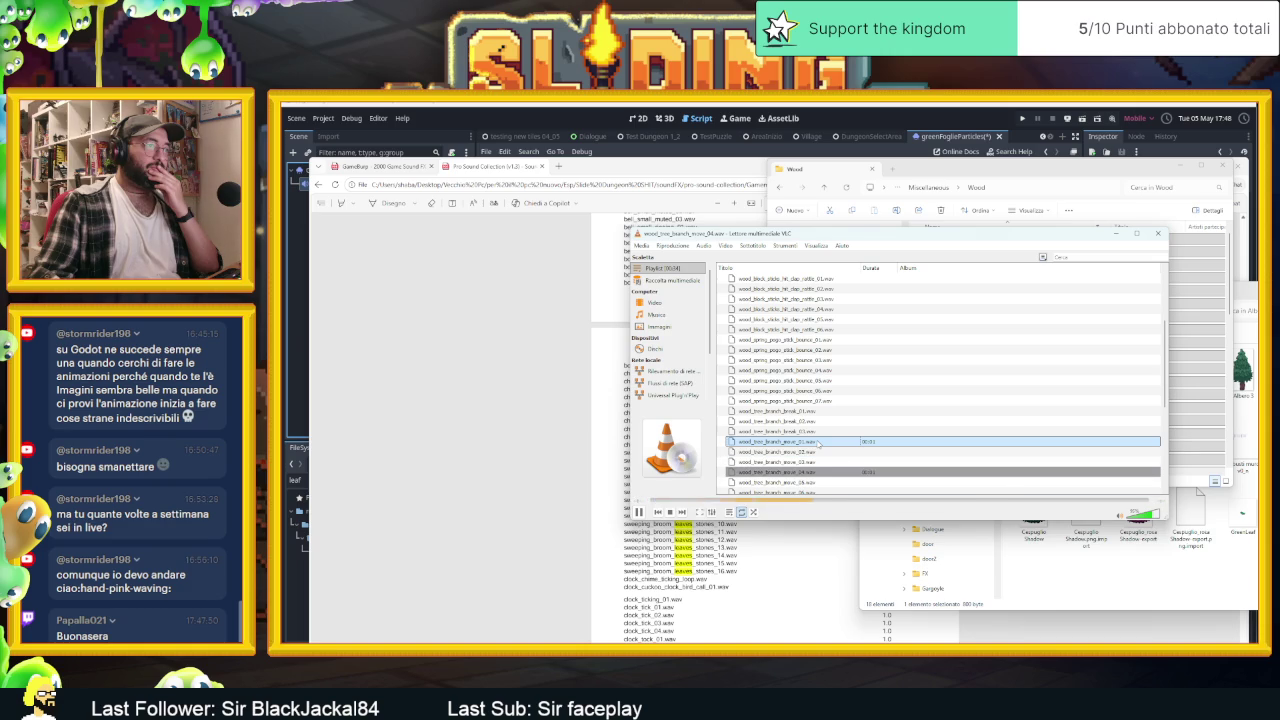
{"action": "scroll", "coordinate": [818, 445], "scroll_direction": "down", "scroll_amount": 2}
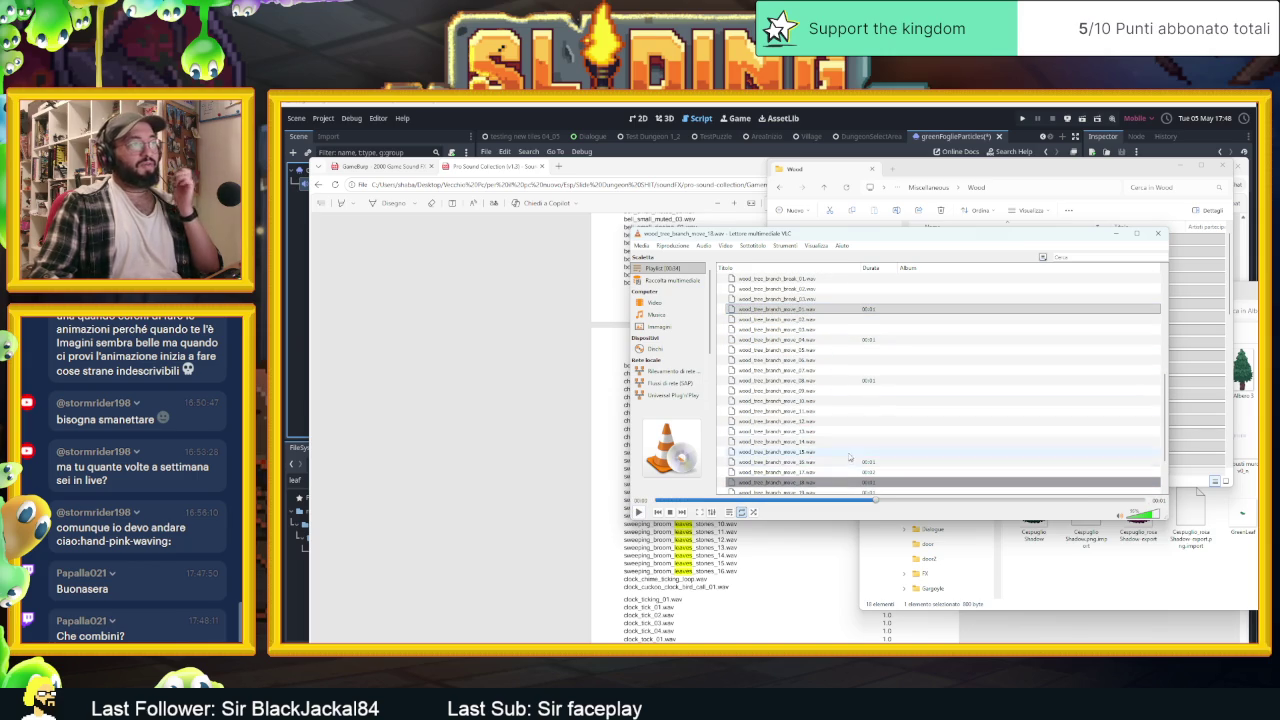
{"action": "scroll", "coordinate": [820, 460], "scroll_direction": "down", "scroll_amount": 1}
{"action": "left_click", "coordinate": [818, 463]}
{"action": "double_click", "coordinate": [818, 463]}
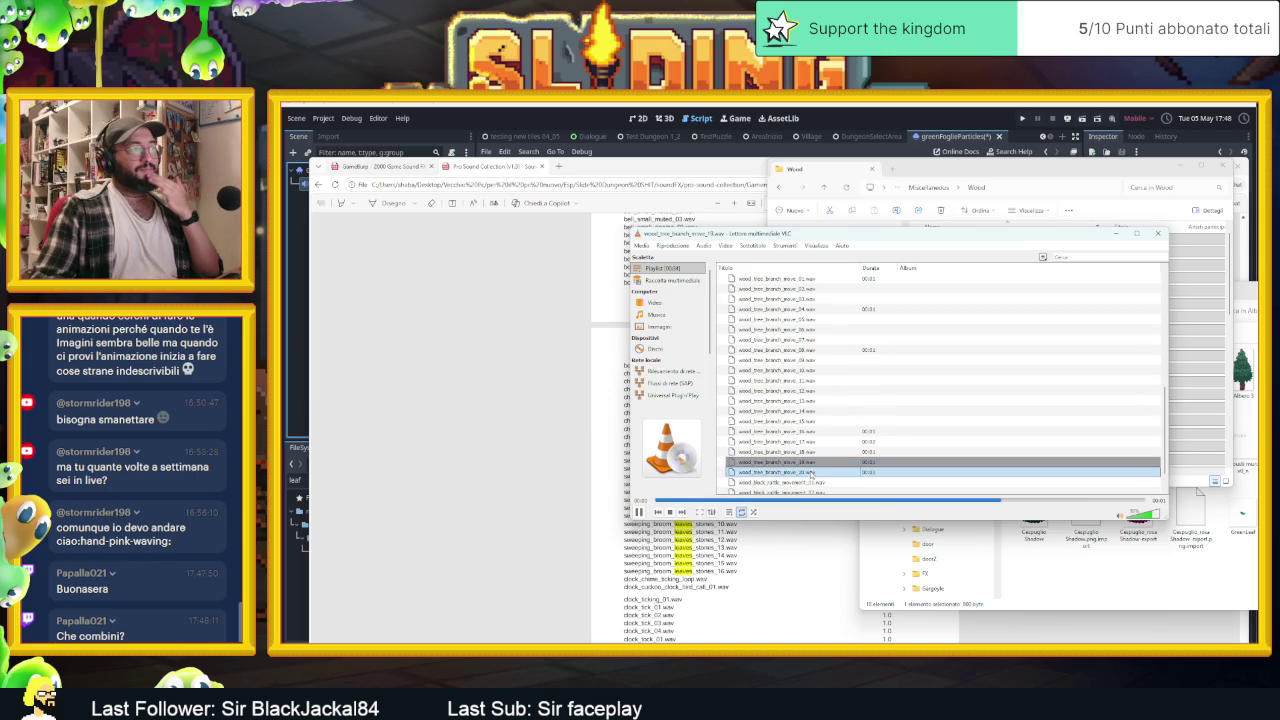
{"action": "left_click", "coordinate": [638, 511]}
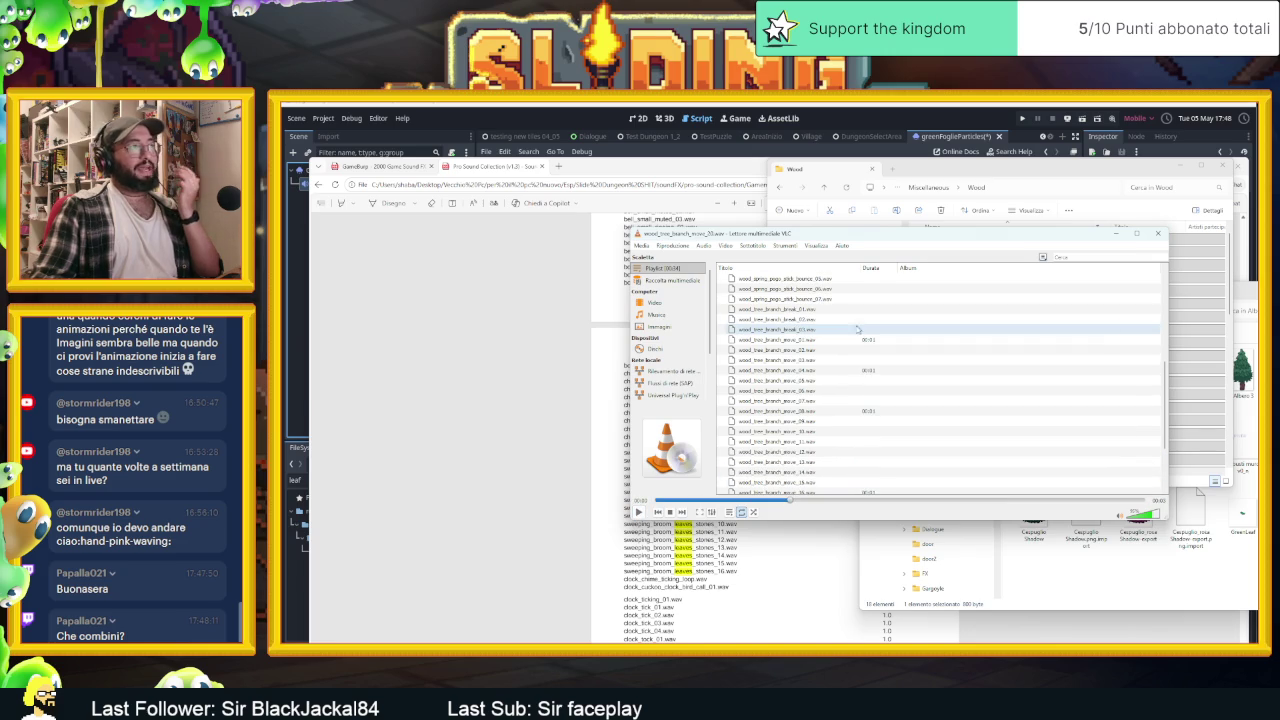
{"action": "scroll", "coordinate": [820, 400], "scroll_direction": "up", "scroll_amount": 2}
{"action": "double_click", "coordinate": [819, 342]}
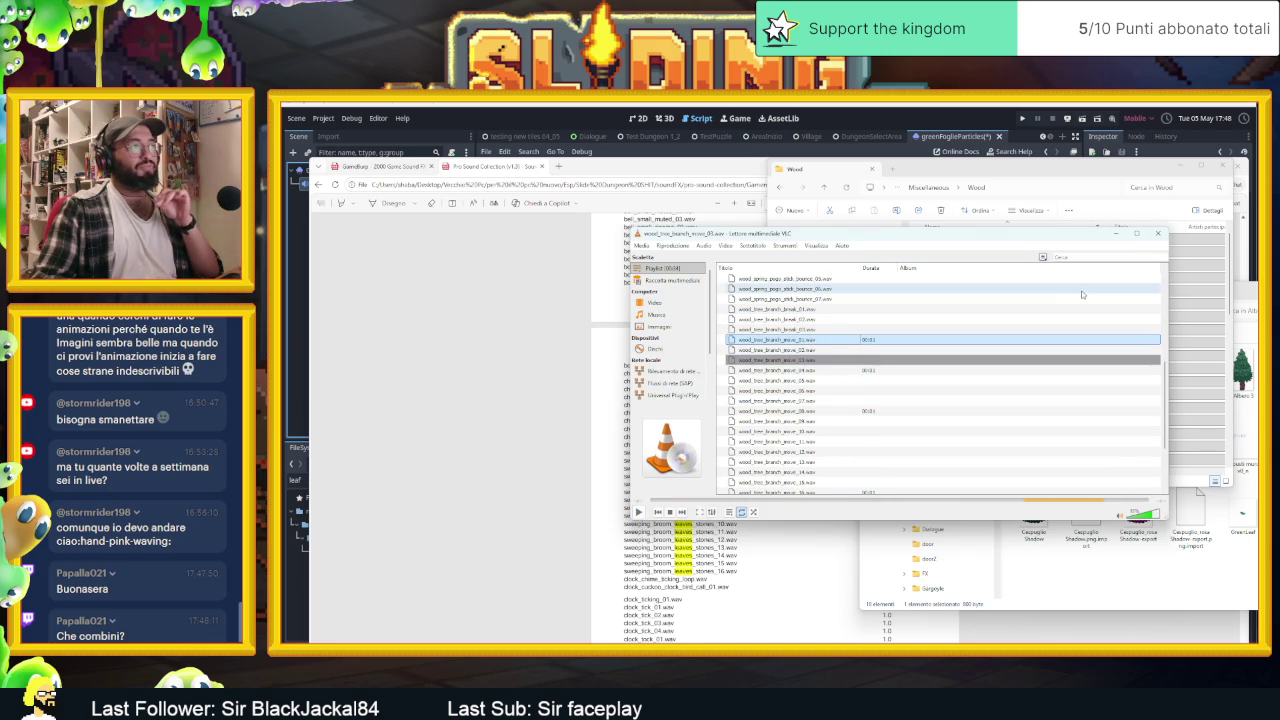
{"action": "left_click", "coordinate": [1117, 233]}
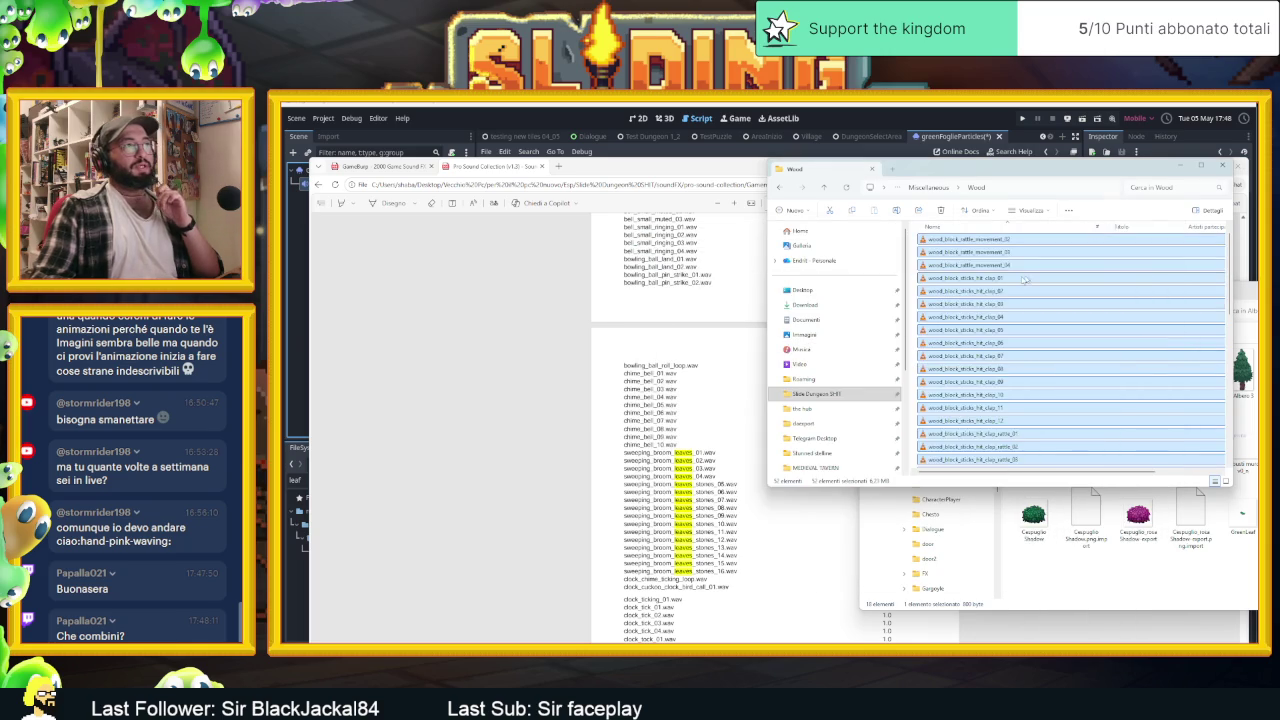
Load wood_tree_branch_break_01 from the Wood folder into a newly launched Audacity
{"action": "left_click", "coordinate": [1006, 279]}
{"action": "key", "text": "Down"}
{"action": "key", "text": "Down"}
{"action": "key", "text": "Down"}
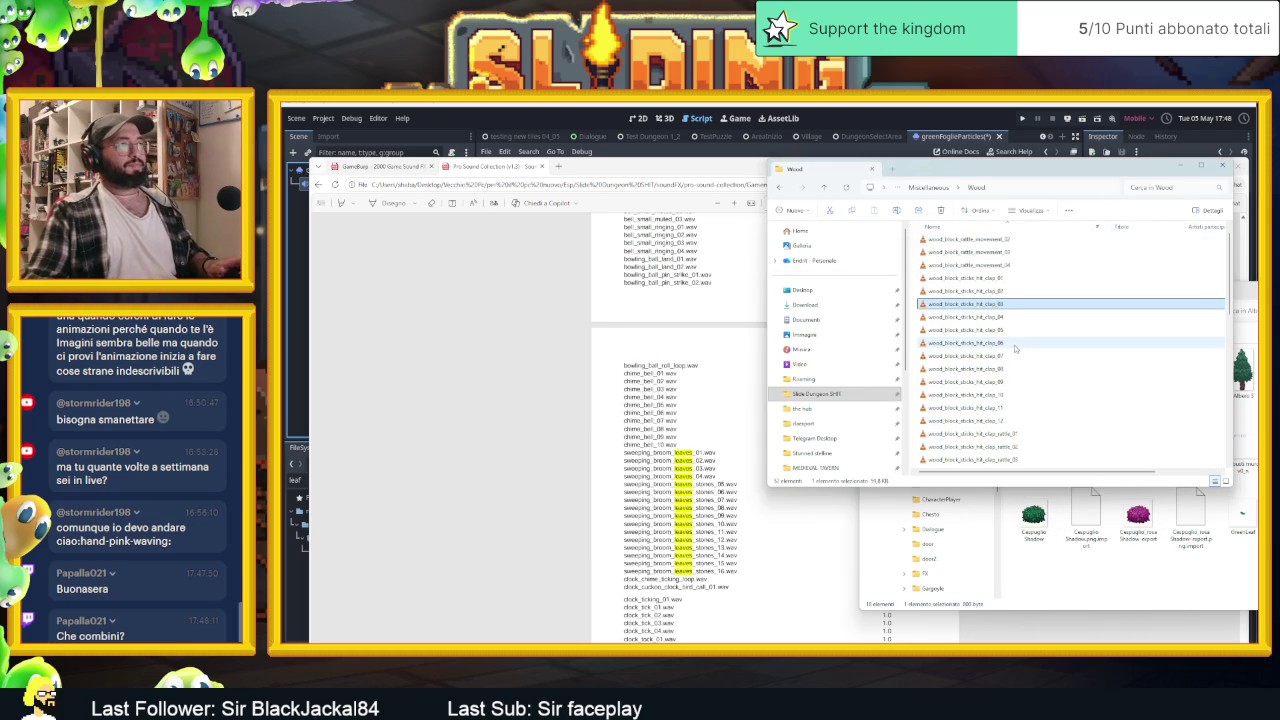
{"action": "scroll", "coordinate": [1033, 425], "scroll_direction": "down", "scroll_amount": 6}
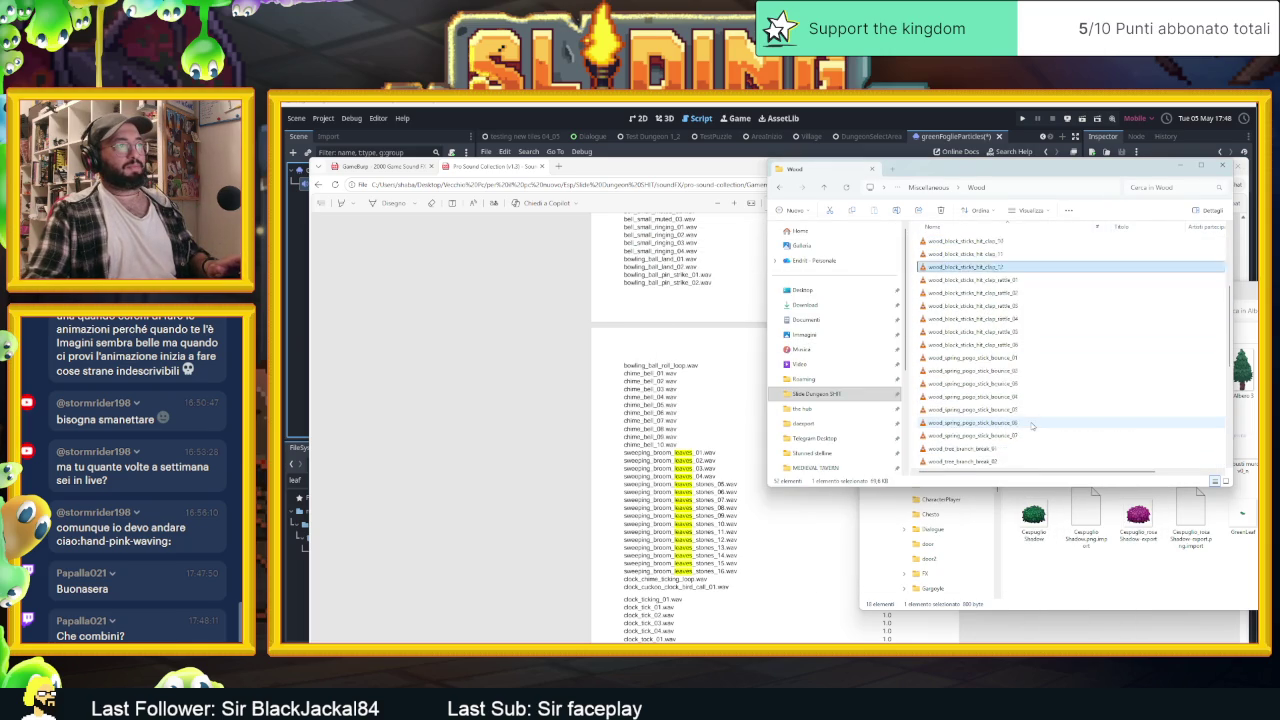
{"action": "left_click", "coordinate": [994, 373]}
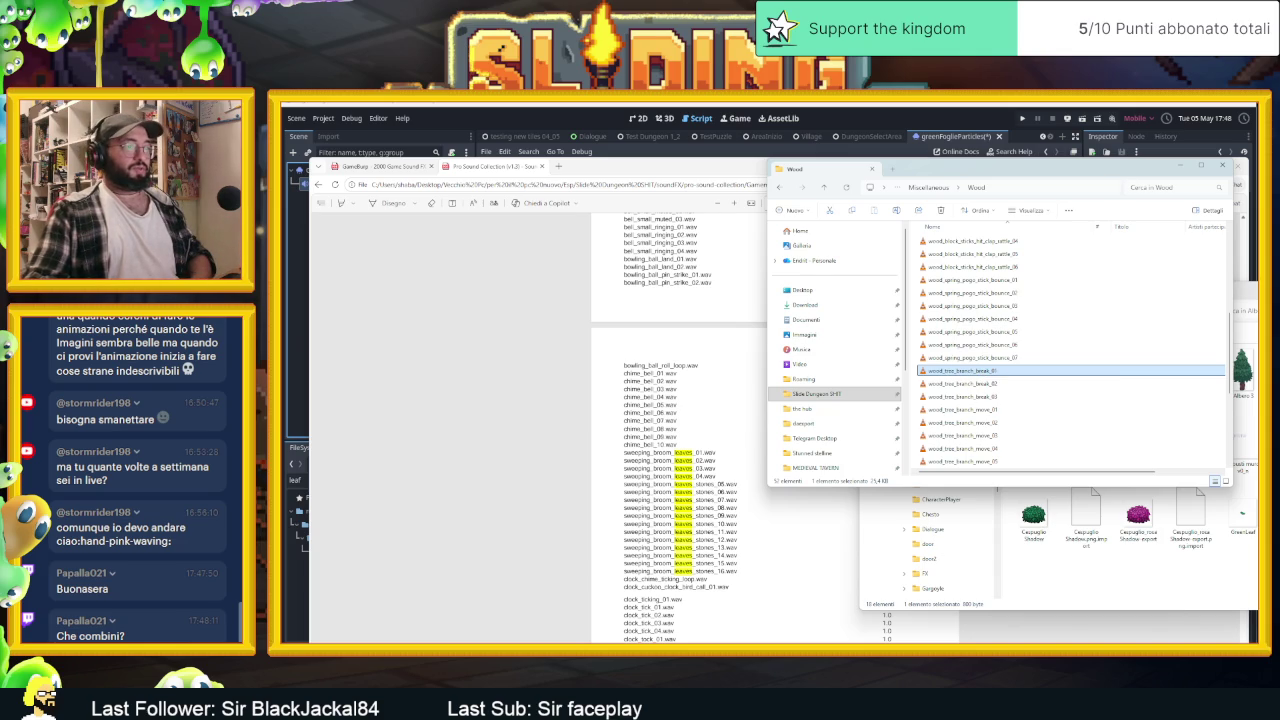
{"action": "key", "text": "super"}
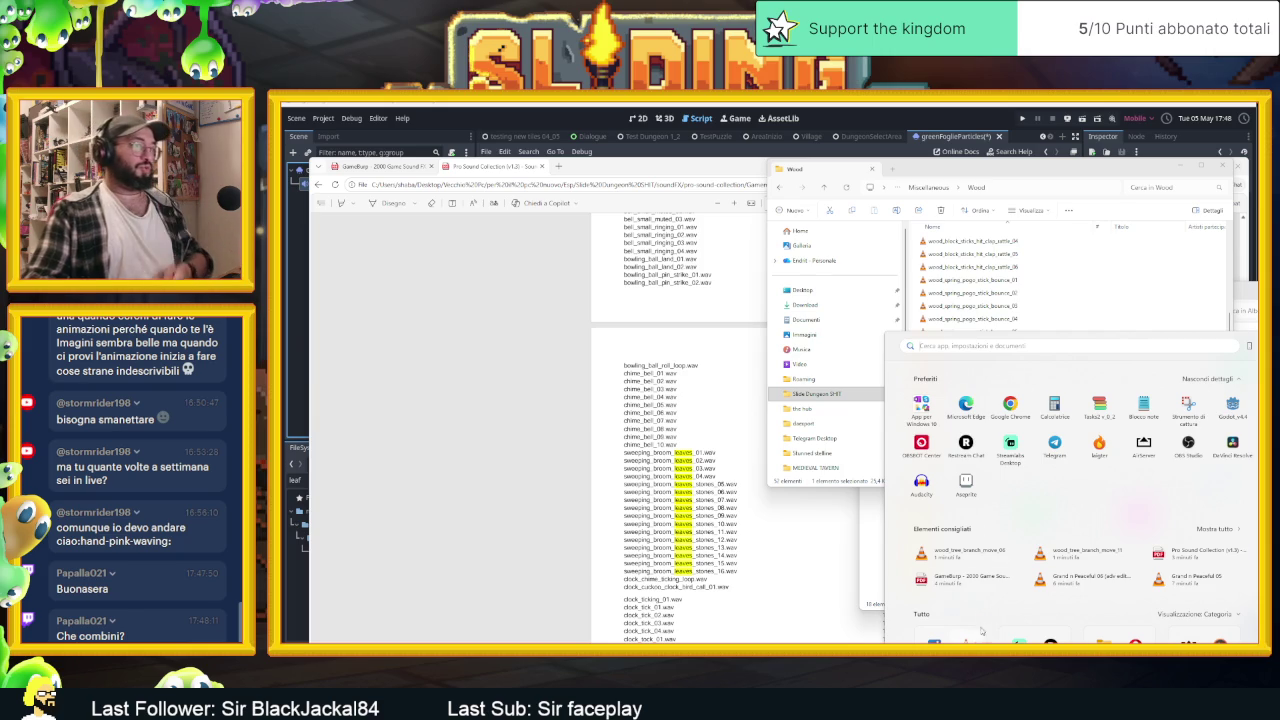
{"action": "left_click", "coordinate": [915, 494]}
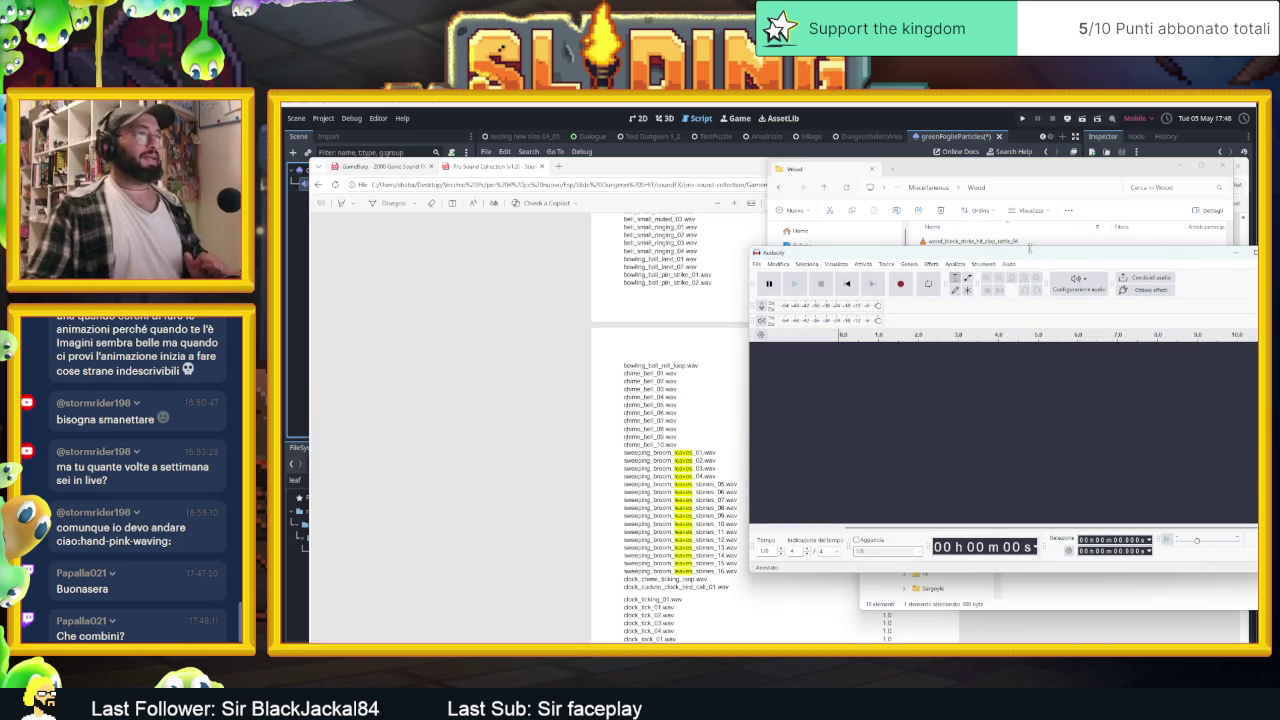
{"action": "left_click_drag", "start_coordinate": [1031, 257], "coordinate": [698, 235]}
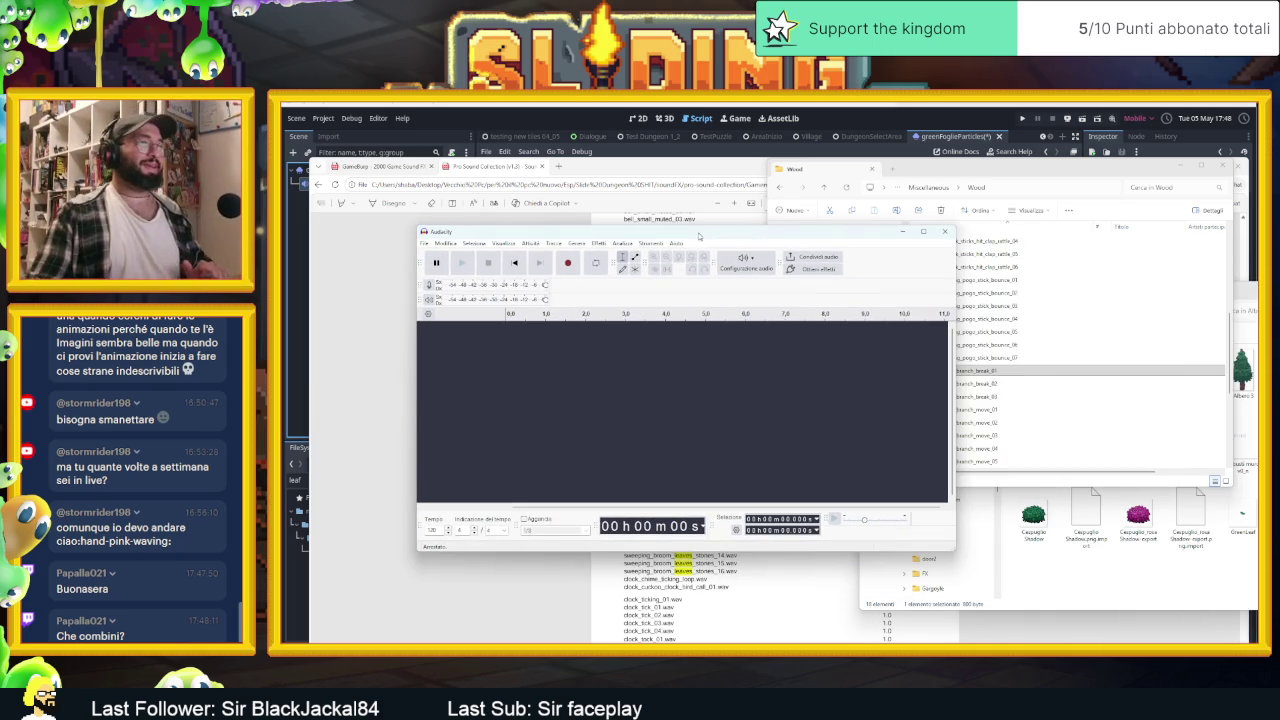
{"action": "left_click", "coordinate": [1028, 372]}
{"action": "left_click_drag", "start_coordinate": [597, 410], "coordinate": [596, 405]}
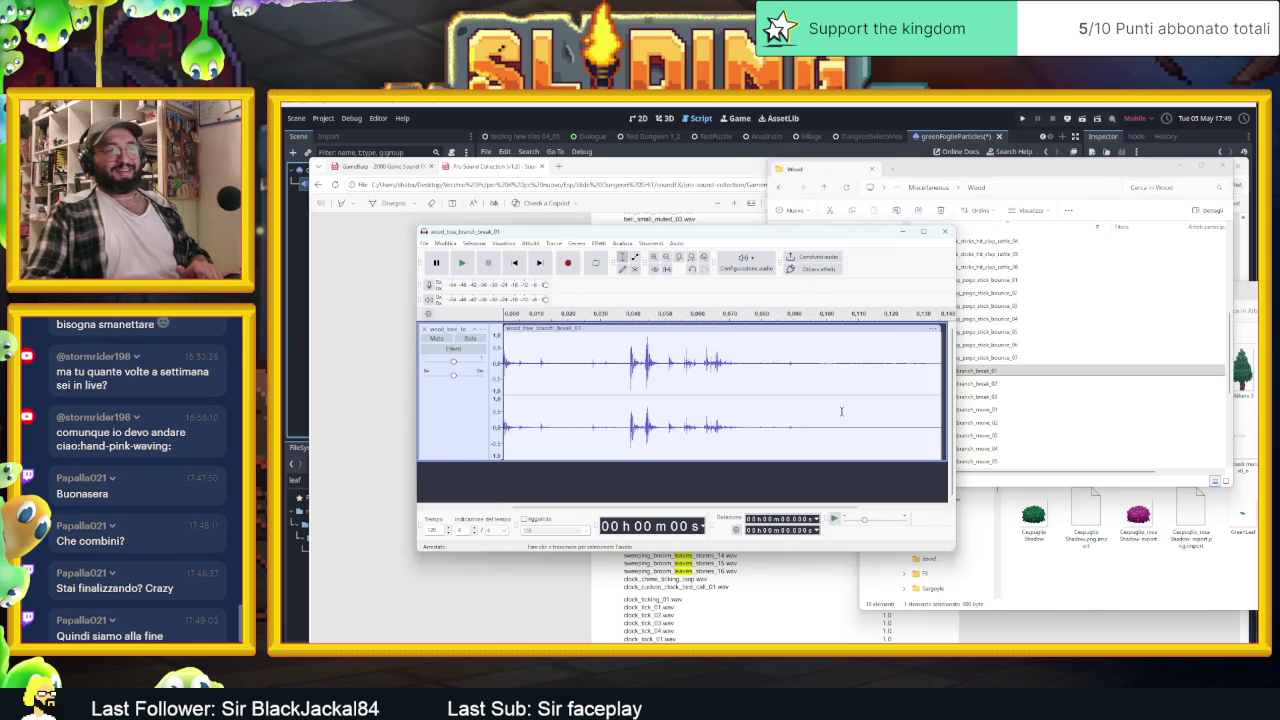
Close the Wood and Alberi folders, play the branch-break clip three times, then remove its track
{"action": "left_click", "coordinate": [1184, 169]}
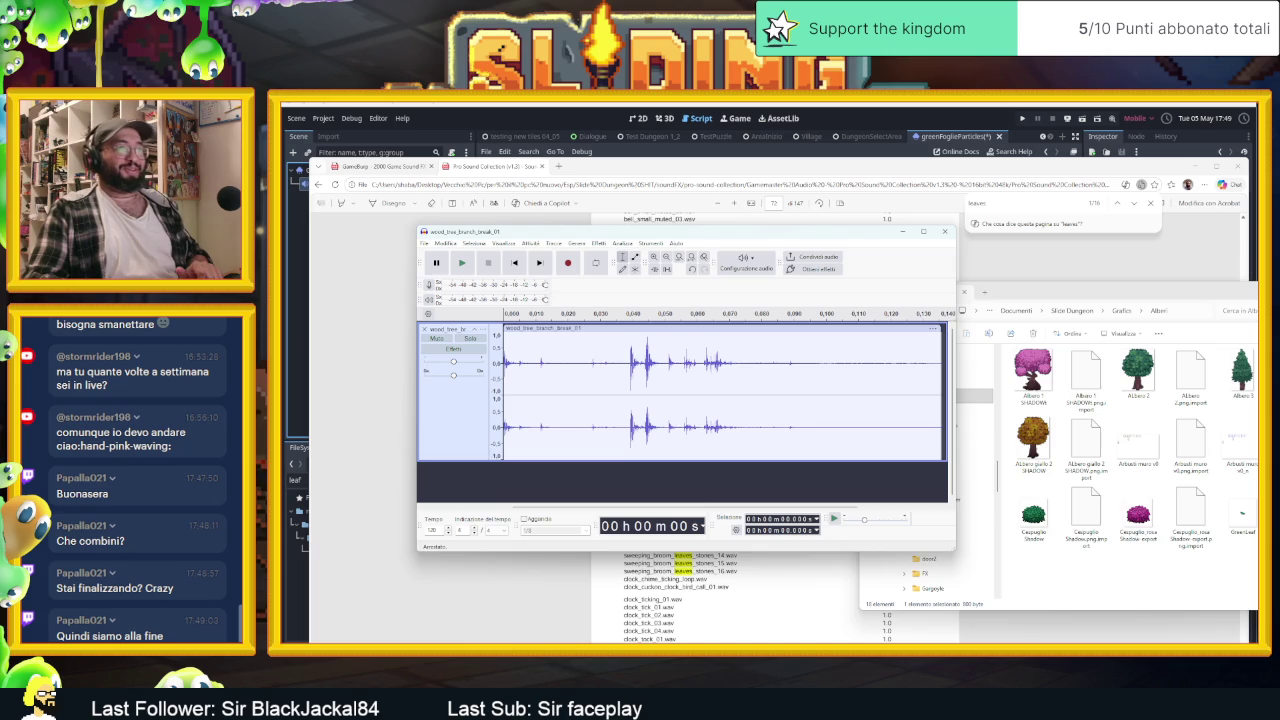
{"action": "left_click", "coordinate": [1216, 166]}
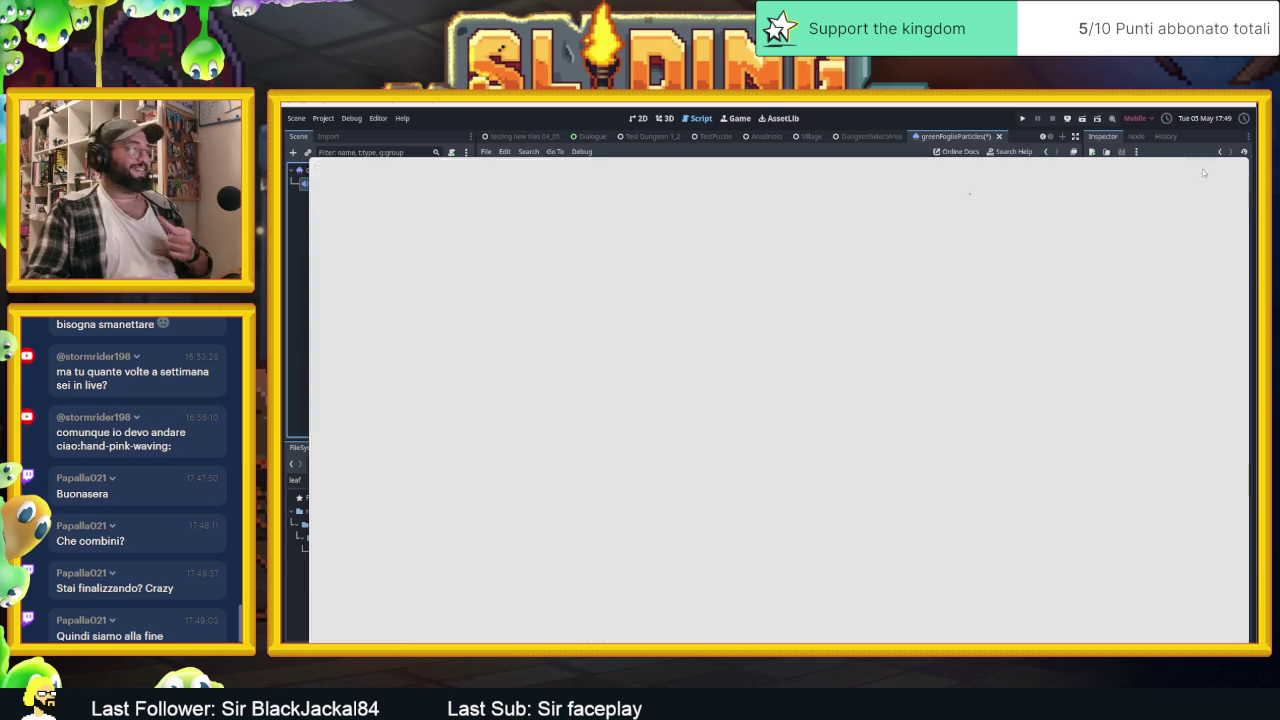
{"action": "left_click", "coordinate": [461, 264]}
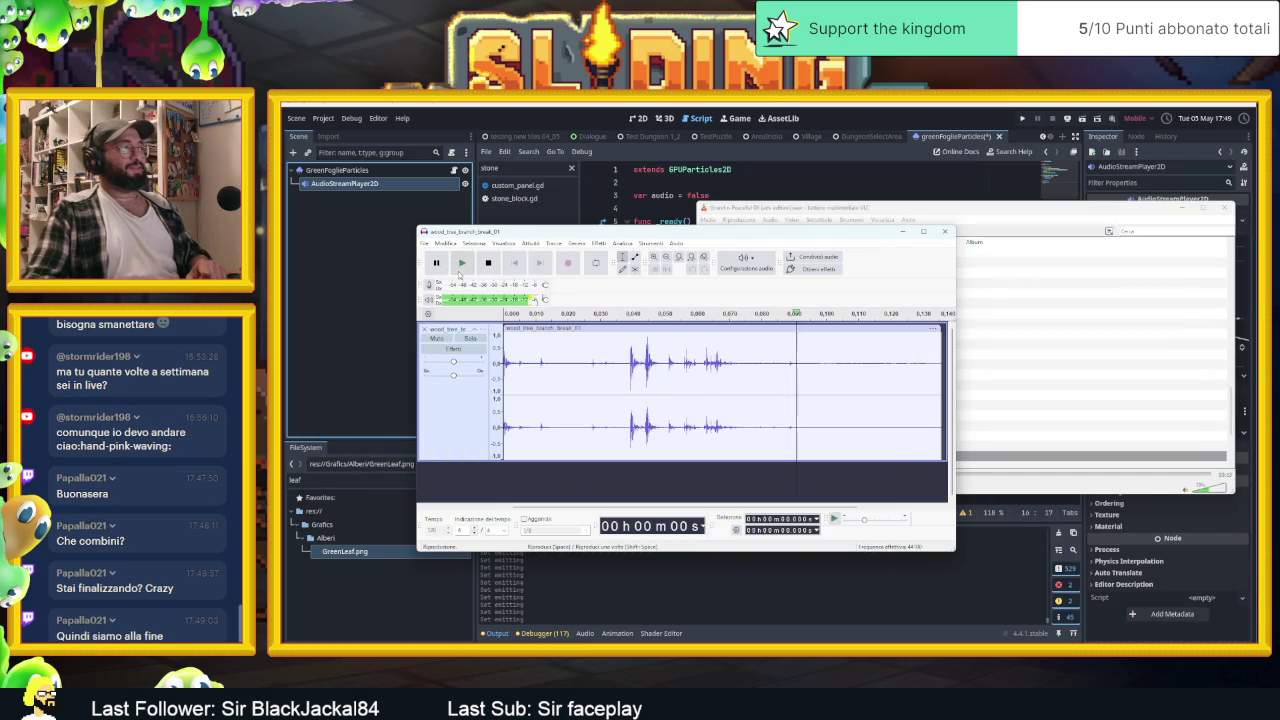
{"action": "left_click", "coordinate": [461, 263]}
{"action": "left_click", "coordinate": [461, 263]}
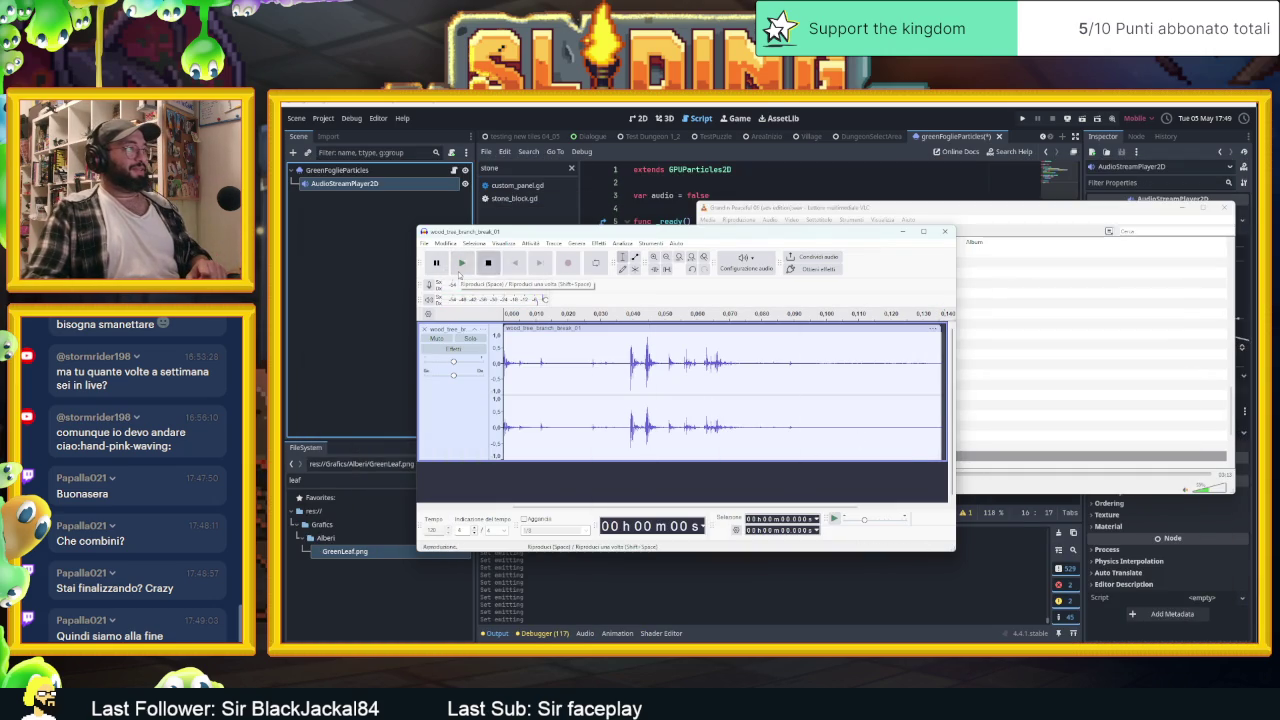
{"action": "left_click", "coordinate": [423, 328]}
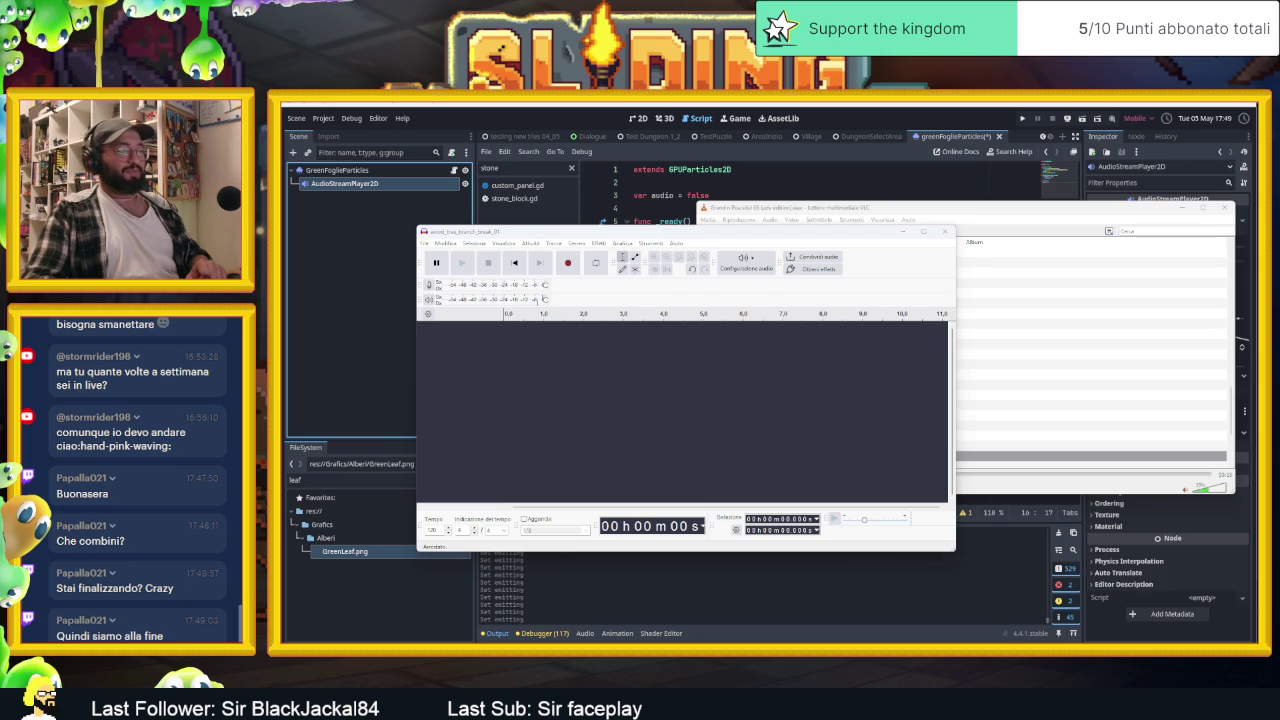
{"action": "key", "text": "super+d"}
{"action": "key", "text": "super+d"}
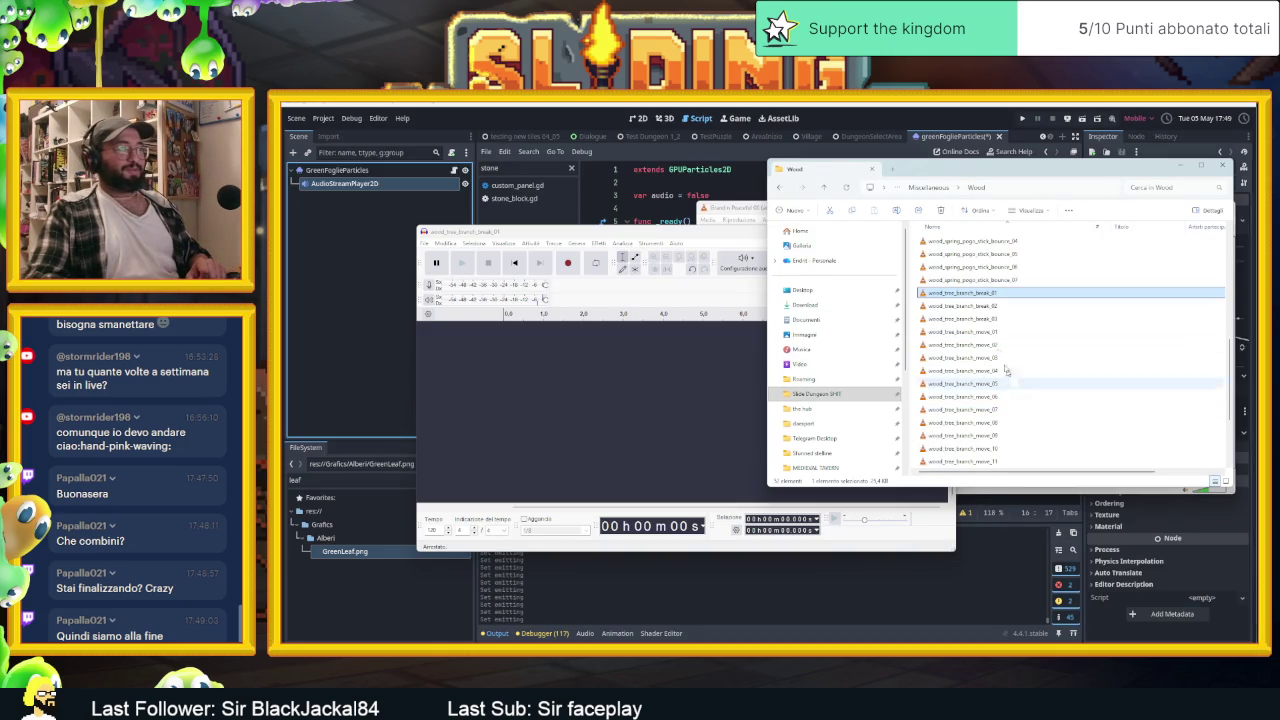
Import wood_tree_branch_move_01 into Audacity, accept the detected tempo, and preview the clip
{"action": "left_click_drag", "start_coordinate": [998, 333], "coordinate": [600, 396]}
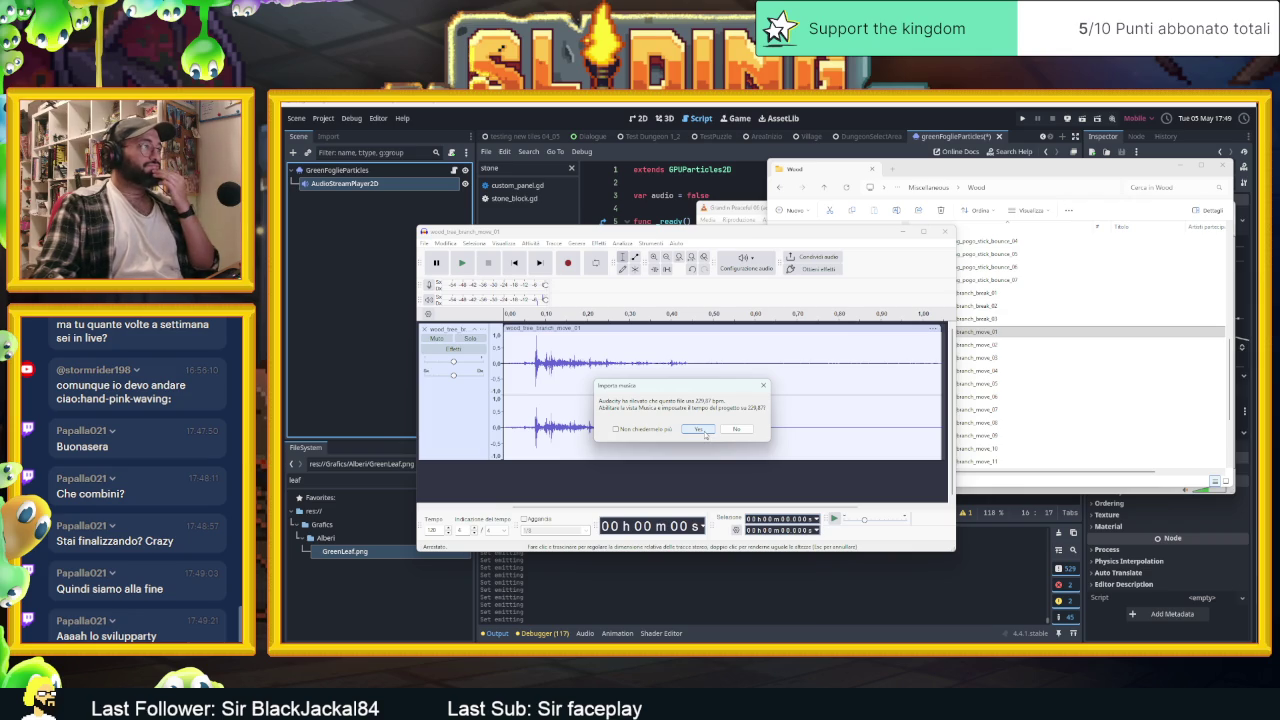
{"action": "left_click", "coordinate": [700, 430]}
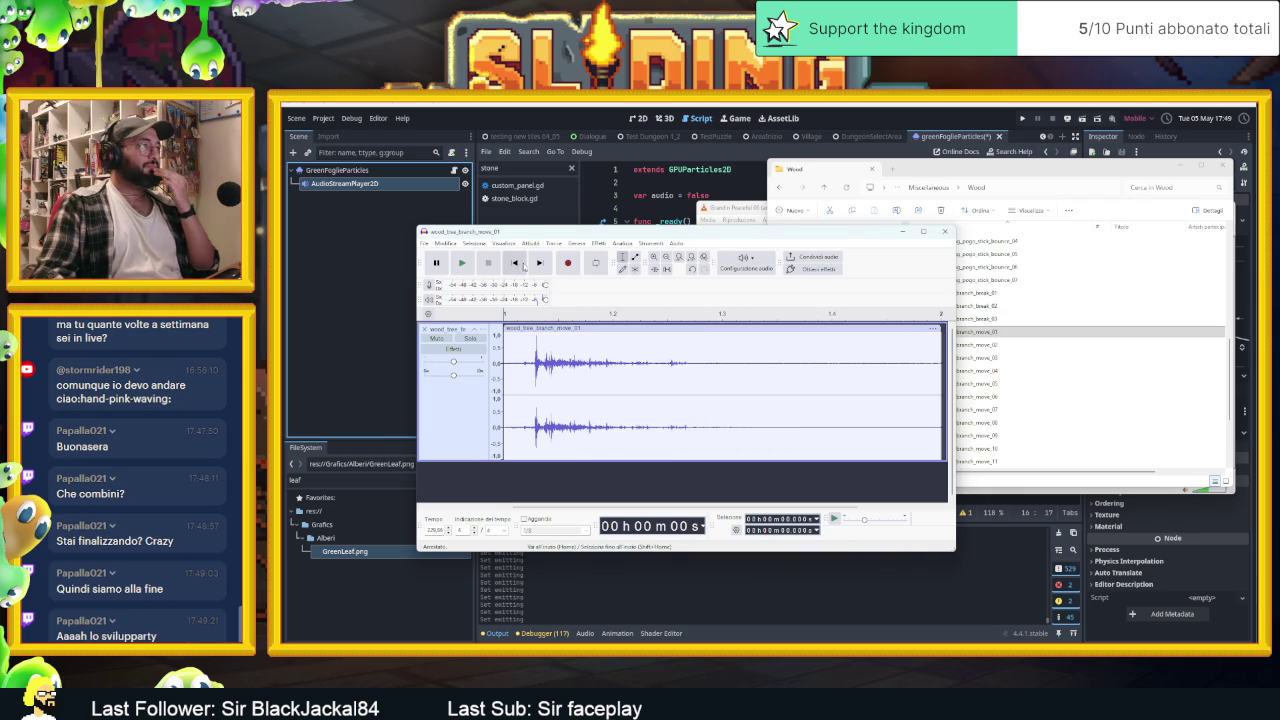
{"action": "left_click", "coordinate": [466, 263]}
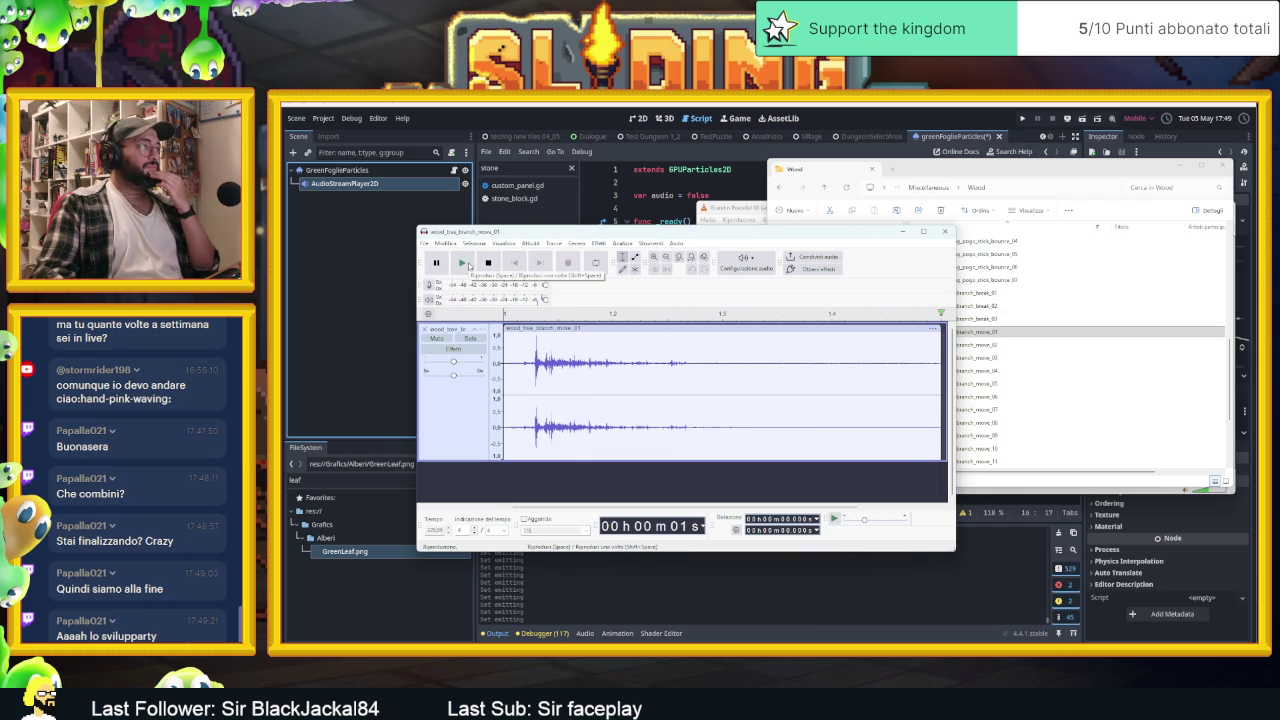
{"action": "left_click", "coordinate": [466, 263]}
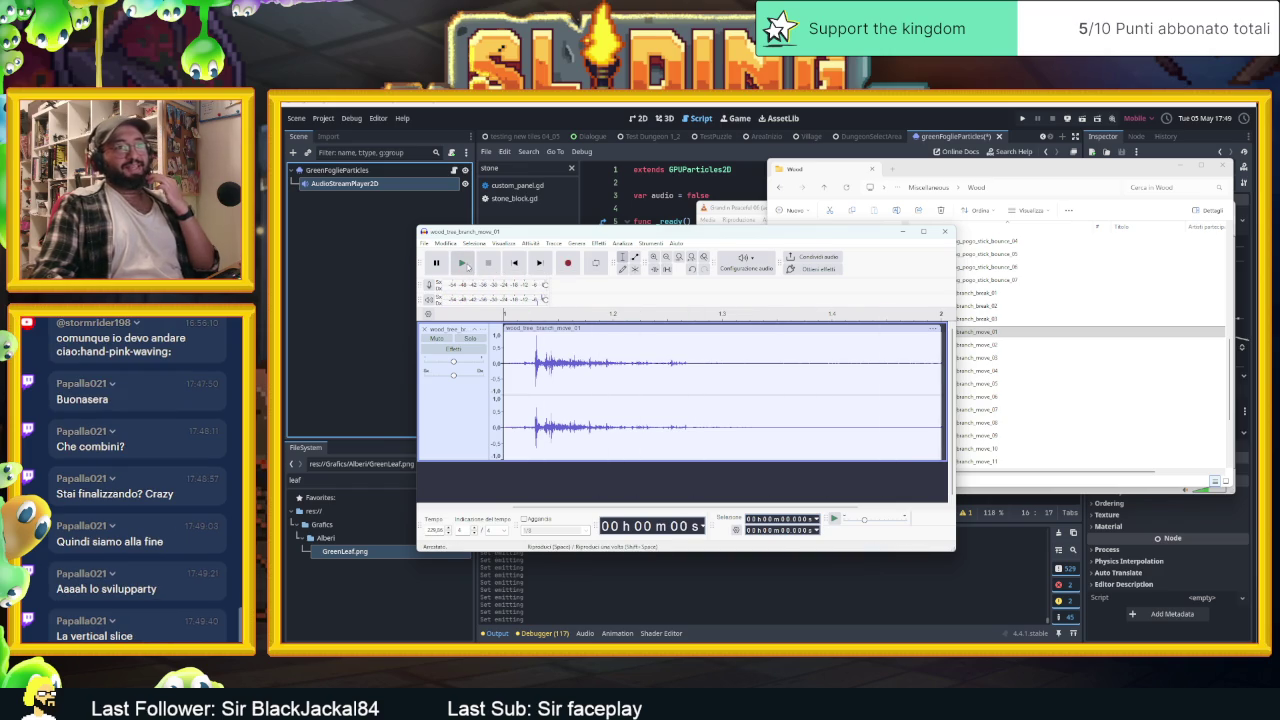
Cut the leading silence before the first hit and replay the trimmed clip
{"action": "left_click", "coordinate": [423, 243]}
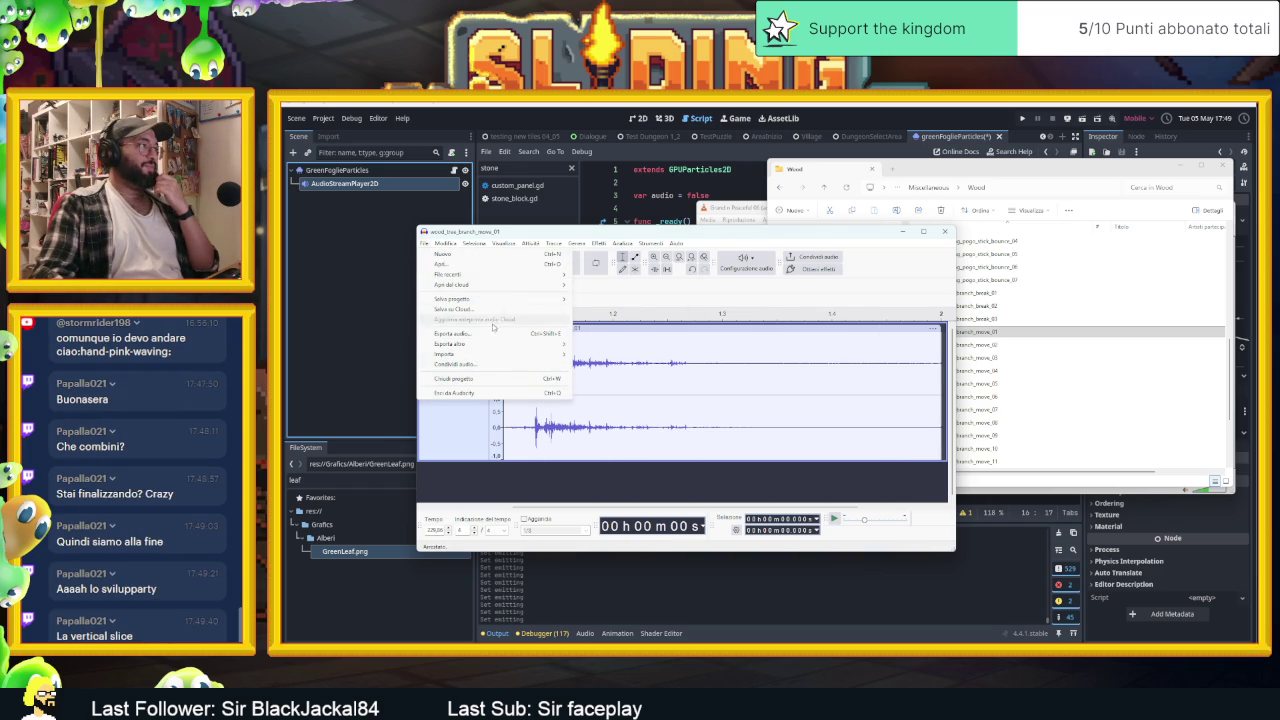
{"action": "key", "text": "Escape"}
{"action": "left_click", "coordinate": [527, 340]}
{"action": "key", "text": "space"}
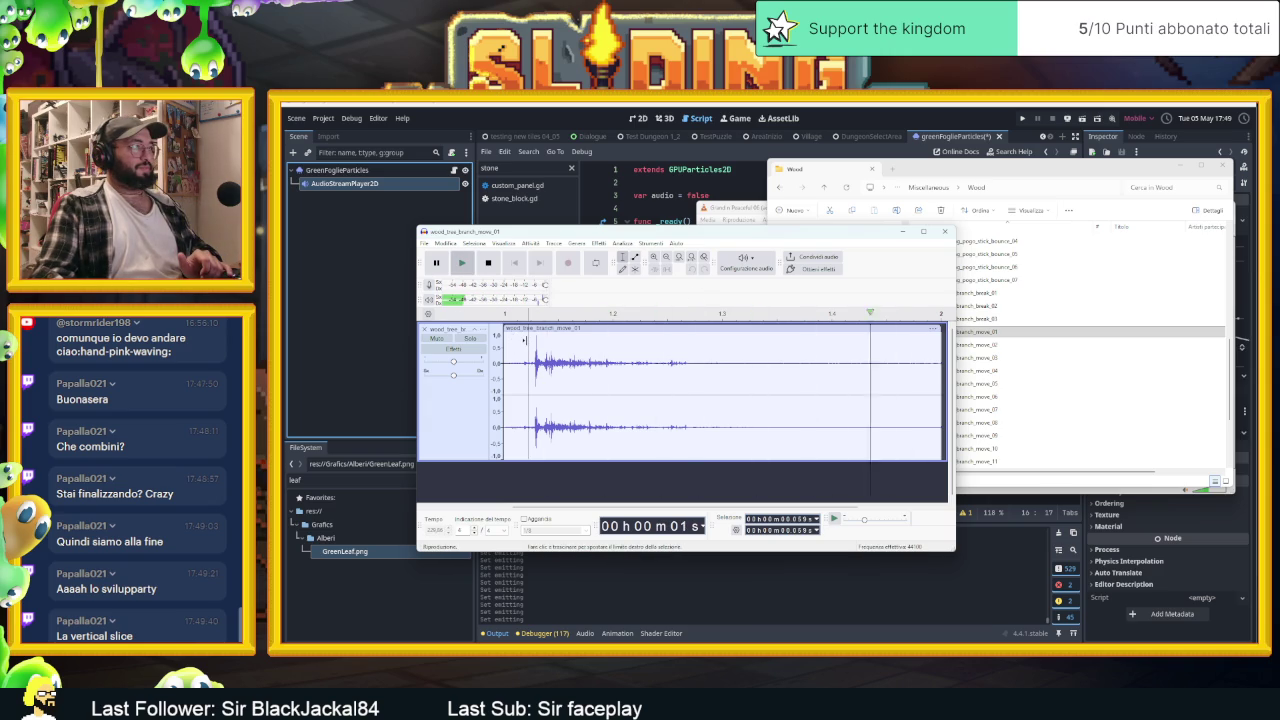
{"action": "left_click", "coordinate": [528, 347]}
{"action": "key", "text": "space"}
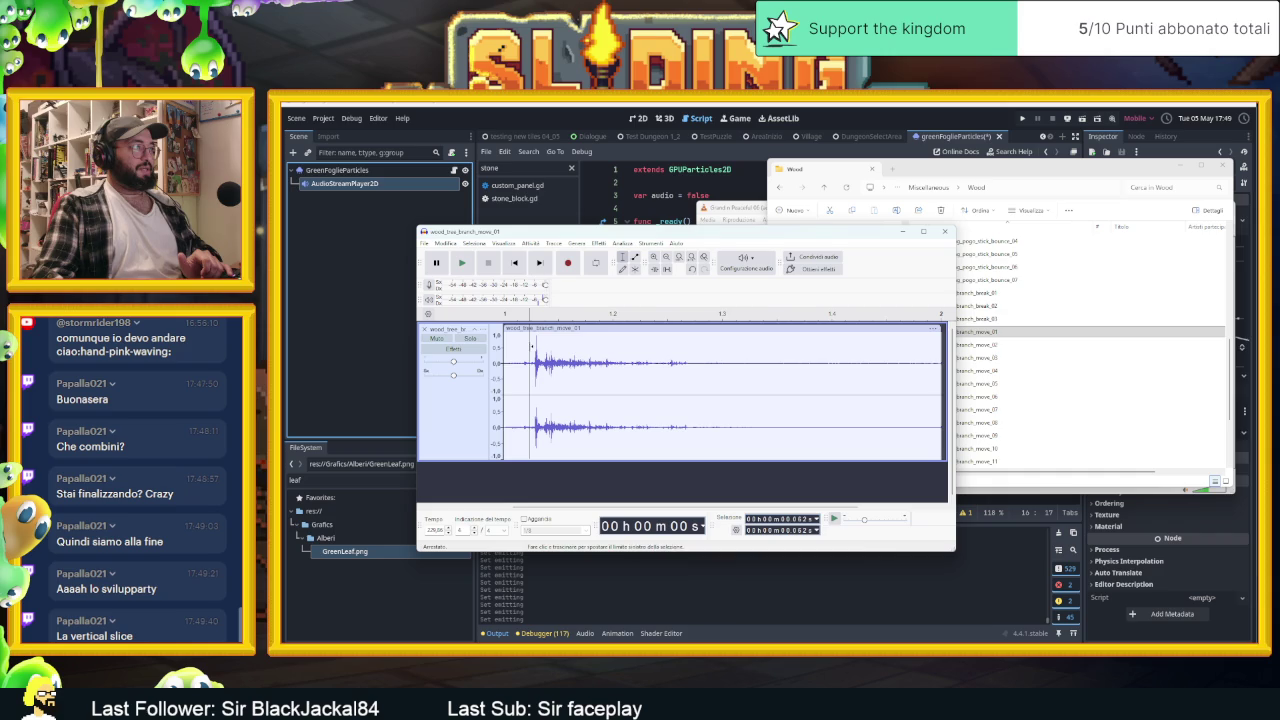
{"action": "left_click_drag", "start_coordinate": [529, 347], "coordinate": [497, 351]}
{"action": "key", "text": "Delete"}
{"action": "key", "text": "space"}
{"action": "left_click", "coordinate": [424, 243]}
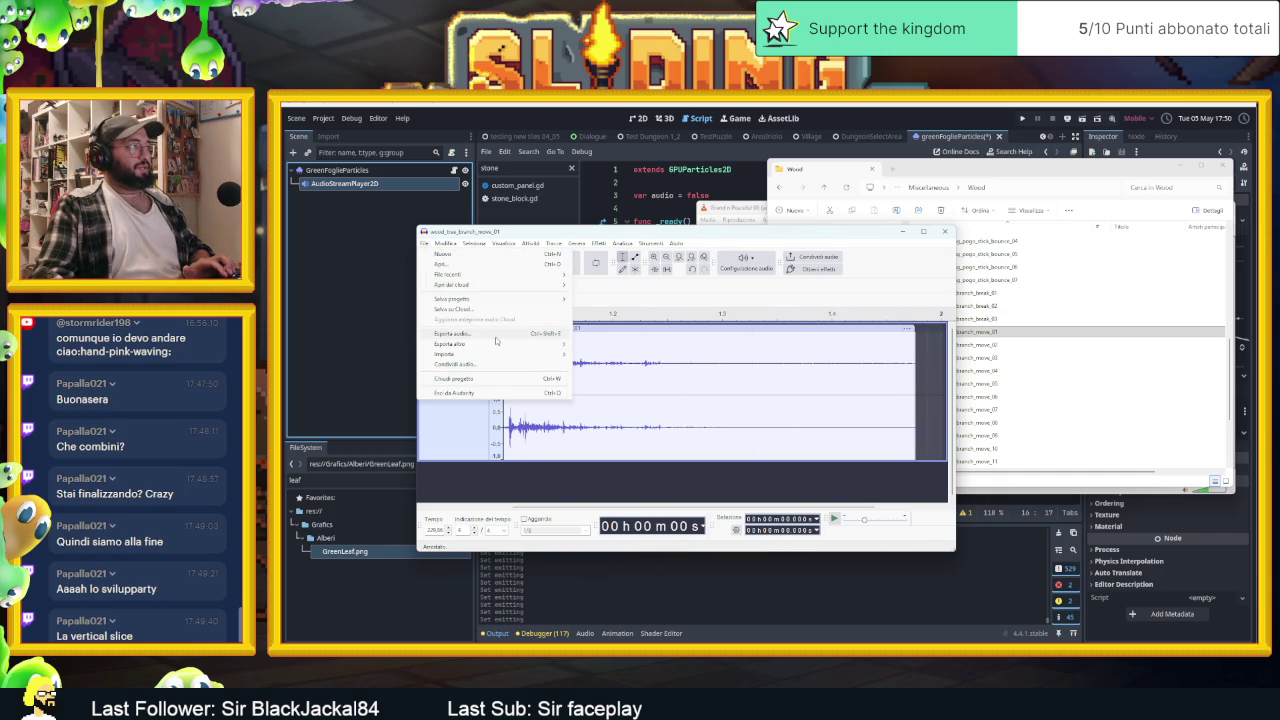
Export the trimmed clip to the Desktop as bushMoves.ogg in Ogg Vorbis format
{"action": "left_click", "coordinate": [495, 336]}
{"action": "left_click", "coordinate": [661, 308]}
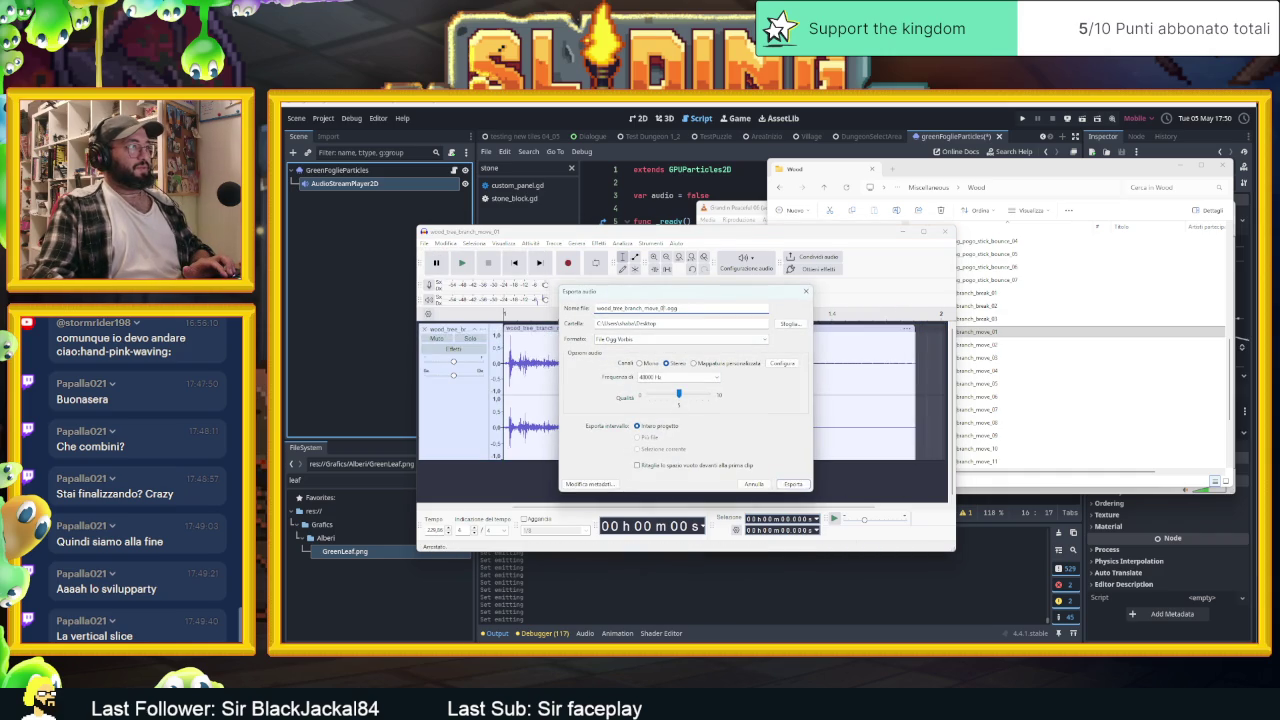
{"action": "left_click_drag", "start_coordinate": [661, 308], "coordinate": [594, 309]}
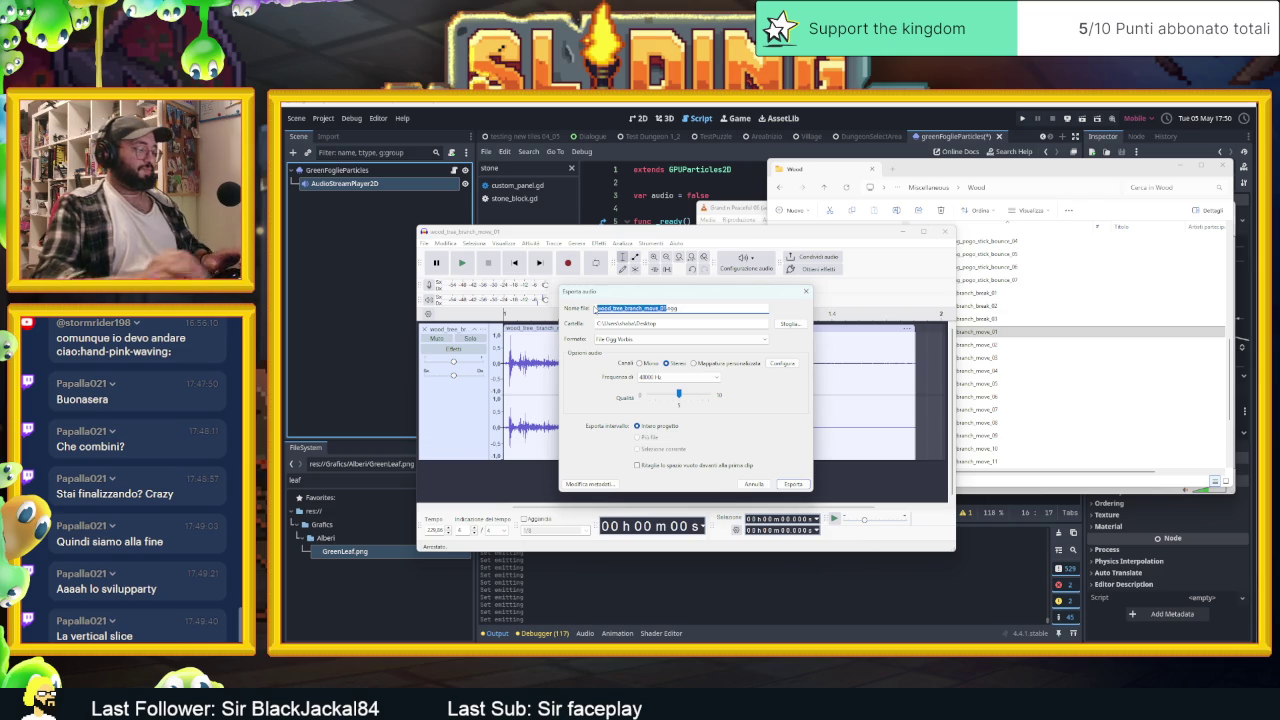
{"action": "type", "text": "WoodbushM"}
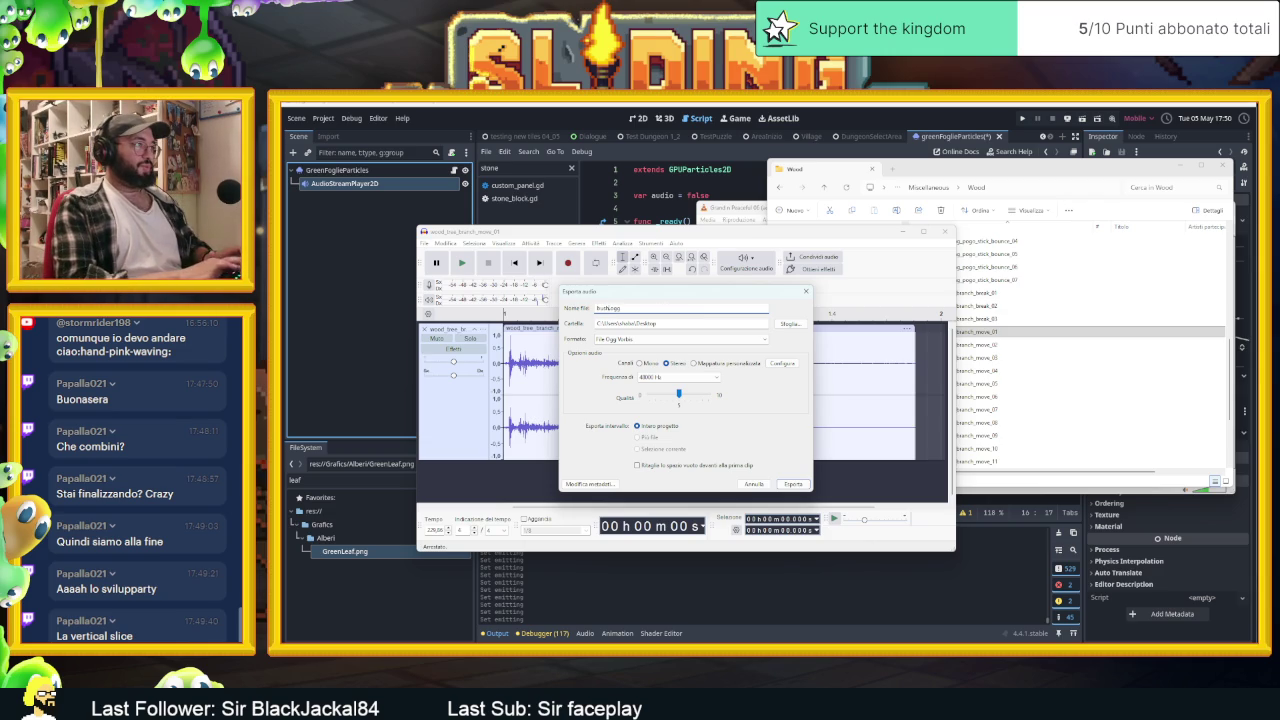
{"action": "type", "text": "ove"}
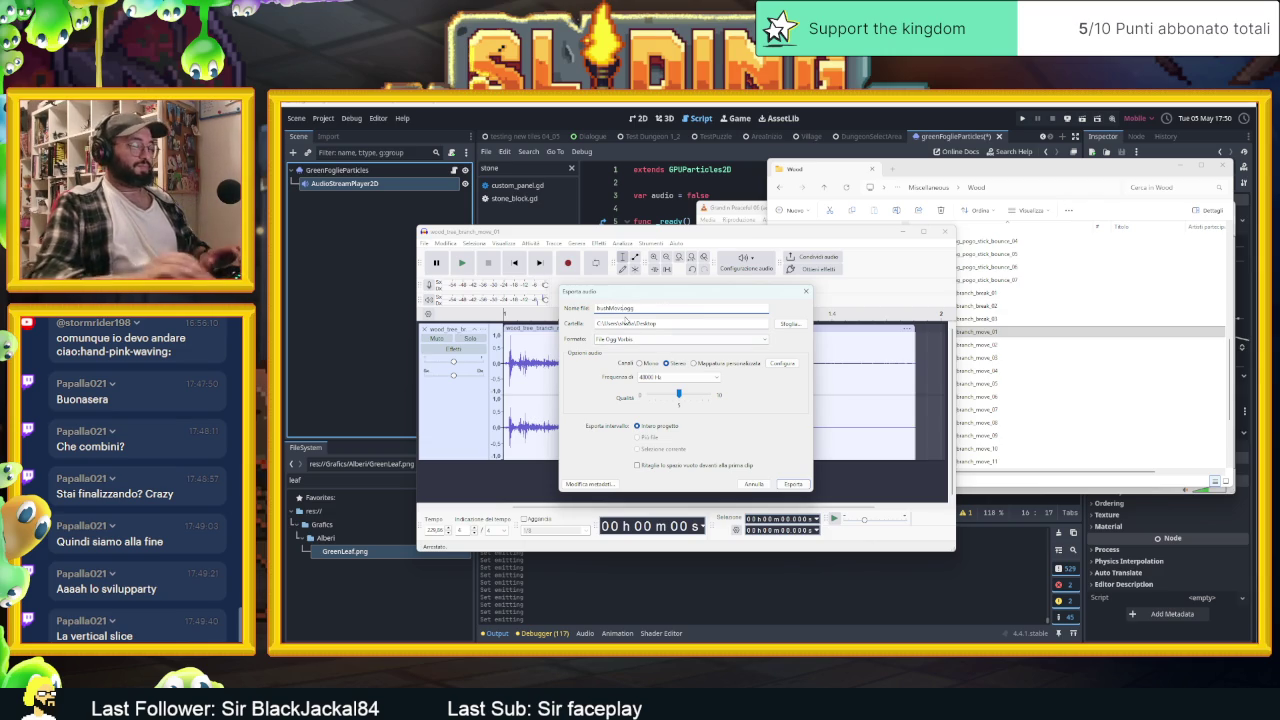
{"action": "left_click", "coordinate": [793, 484]}
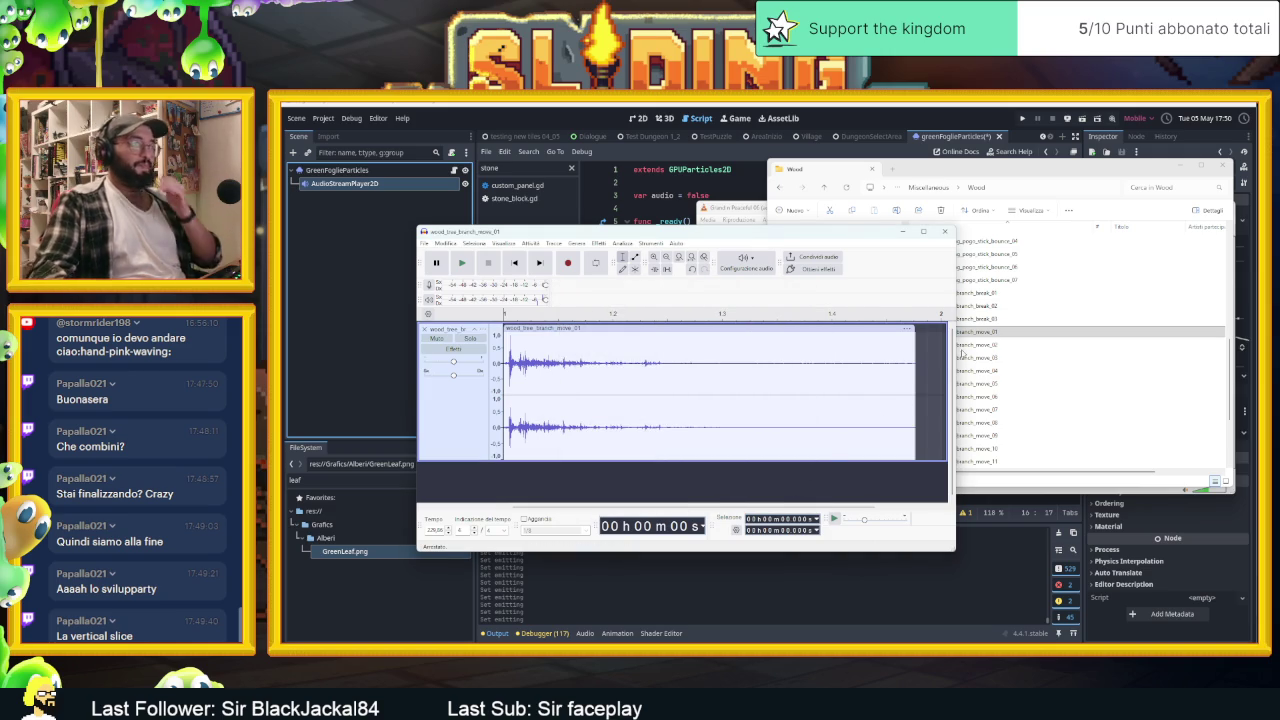
Quit Audacity without saving the project and close the Wood folder window
{"action": "left_click", "coordinate": [945, 233]}
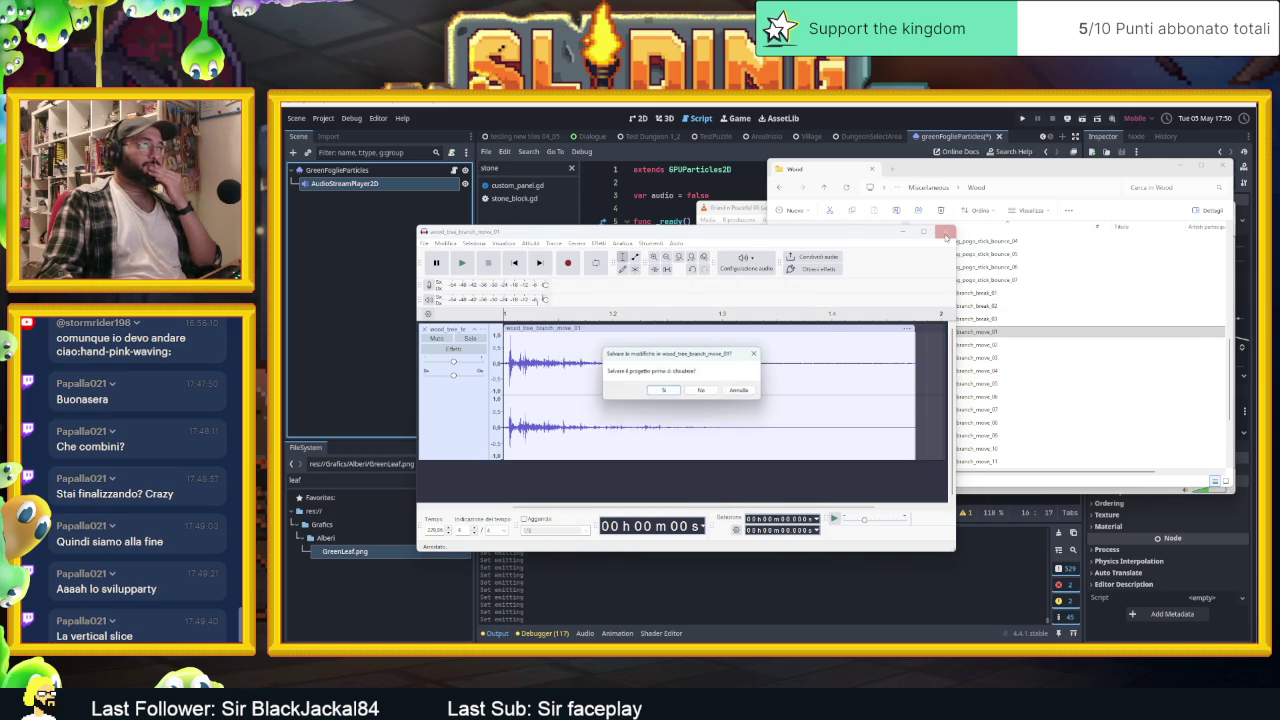
{"action": "left_click", "coordinate": [742, 394]}
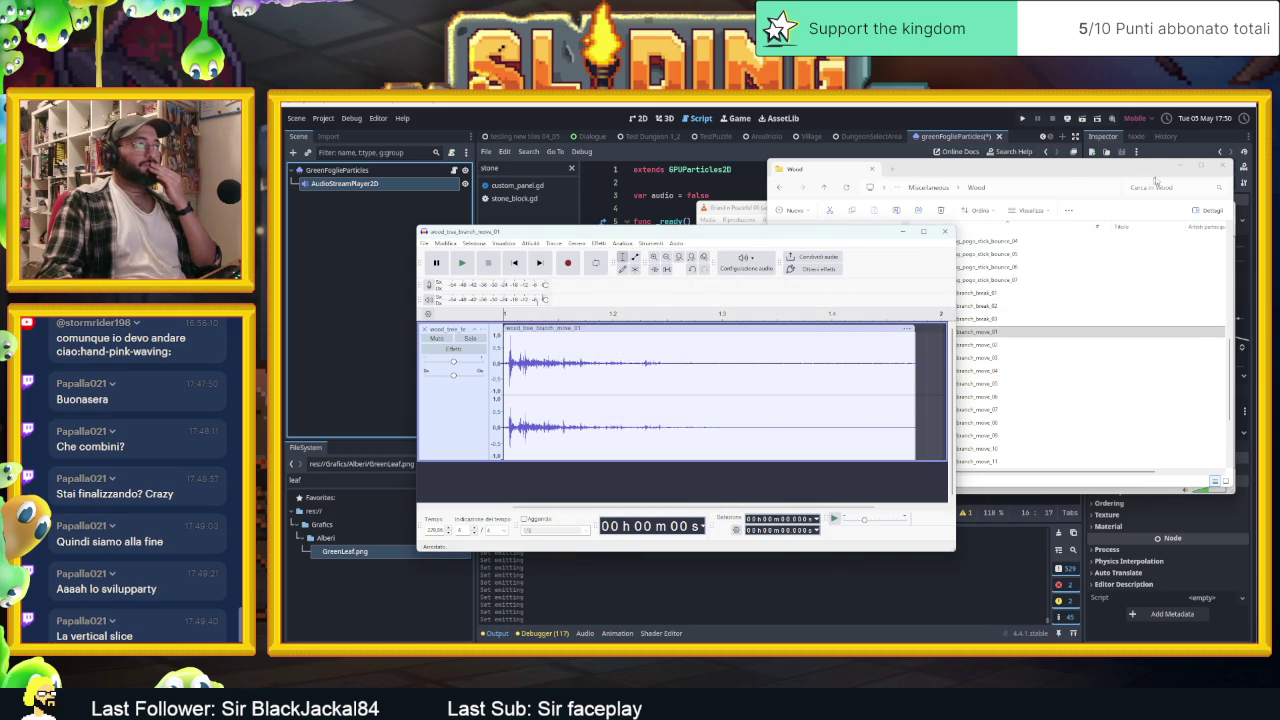
{"action": "key", "text": "alt+F4"}
{"action": "left_click", "coordinate": [903, 232]}
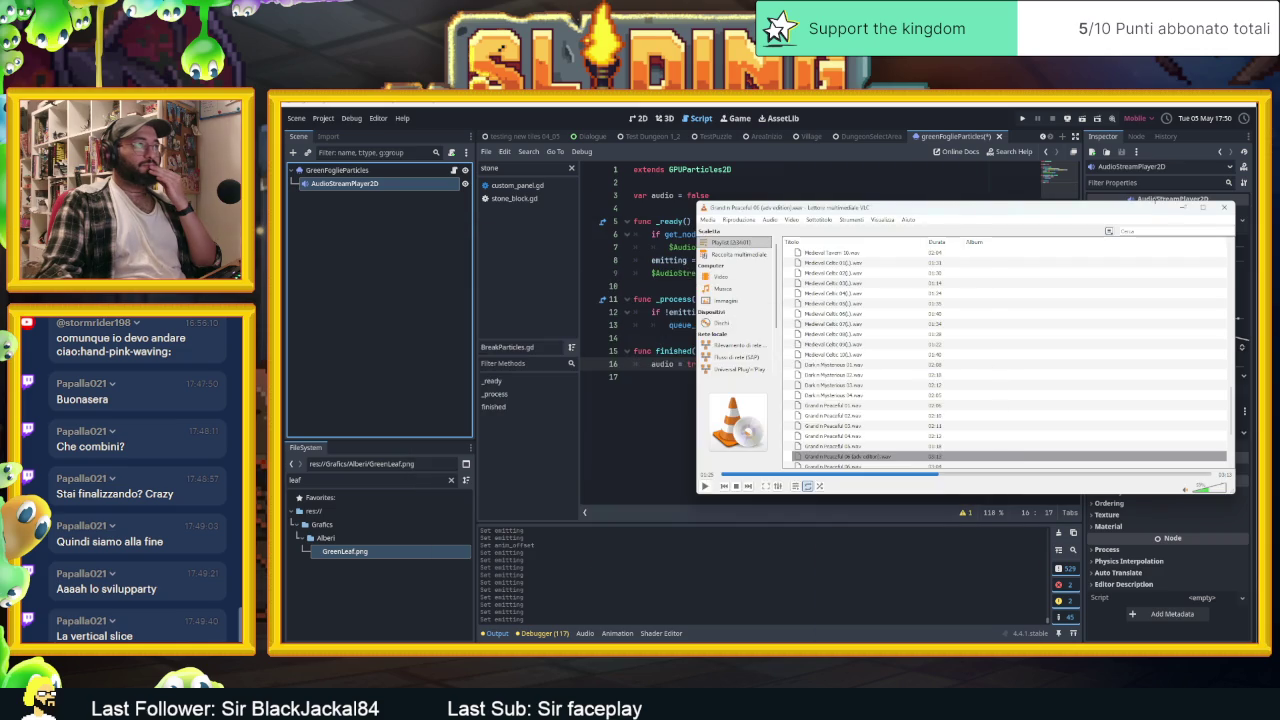
Bring the exported bushMoves.ogg from the Desktop into res://Sounds/Sound Fx
{"action": "left_click", "coordinate": [1186, 210]}
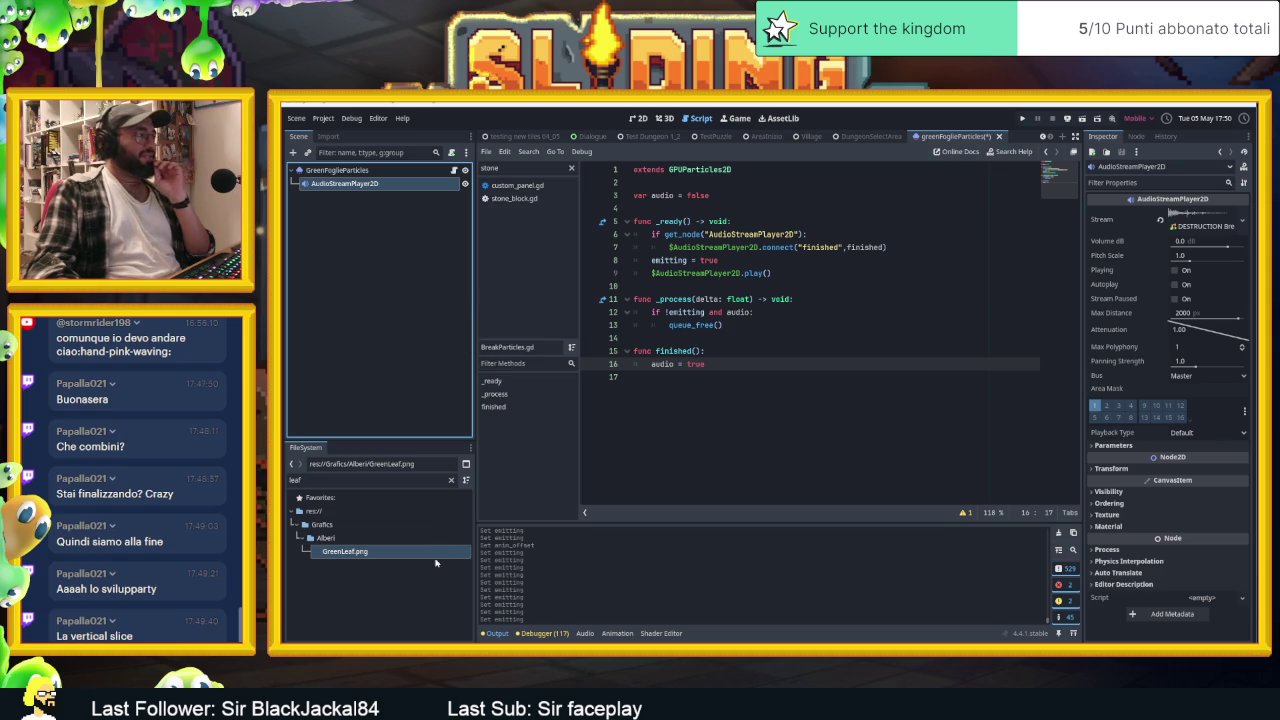
{"action": "double_click", "coordinate": [363, 480]}
{"action": "type", "text": "sound"}
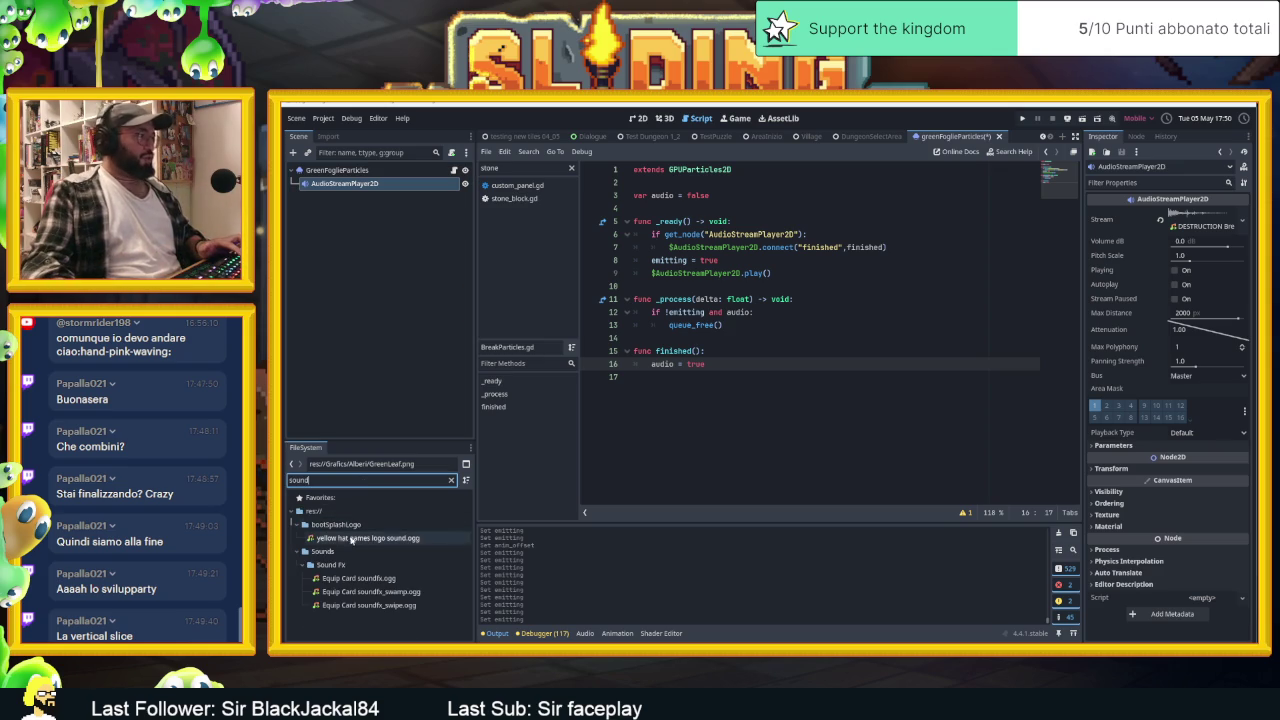
{"action": "left_click", "coordinate": [350, 565]}
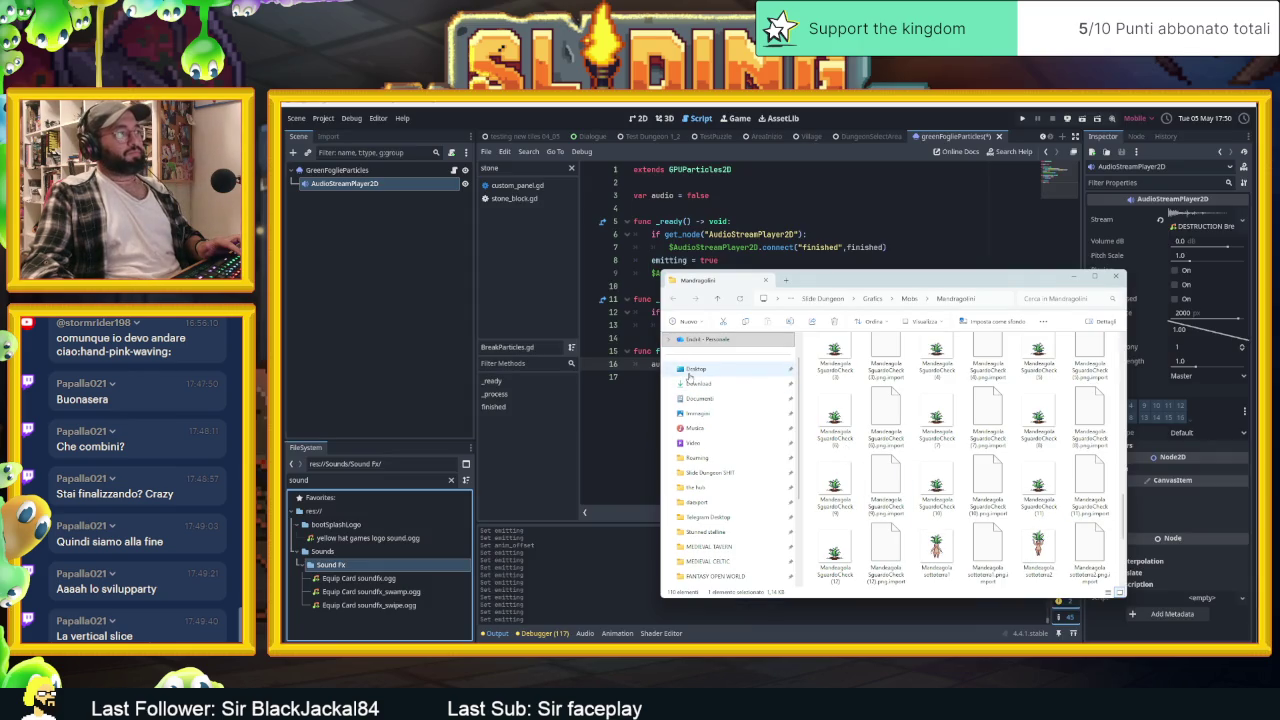
{"action": "left_click", "coordinate": [696, 369]}
{"action": "left_click", "coordinate": [882, 468]}
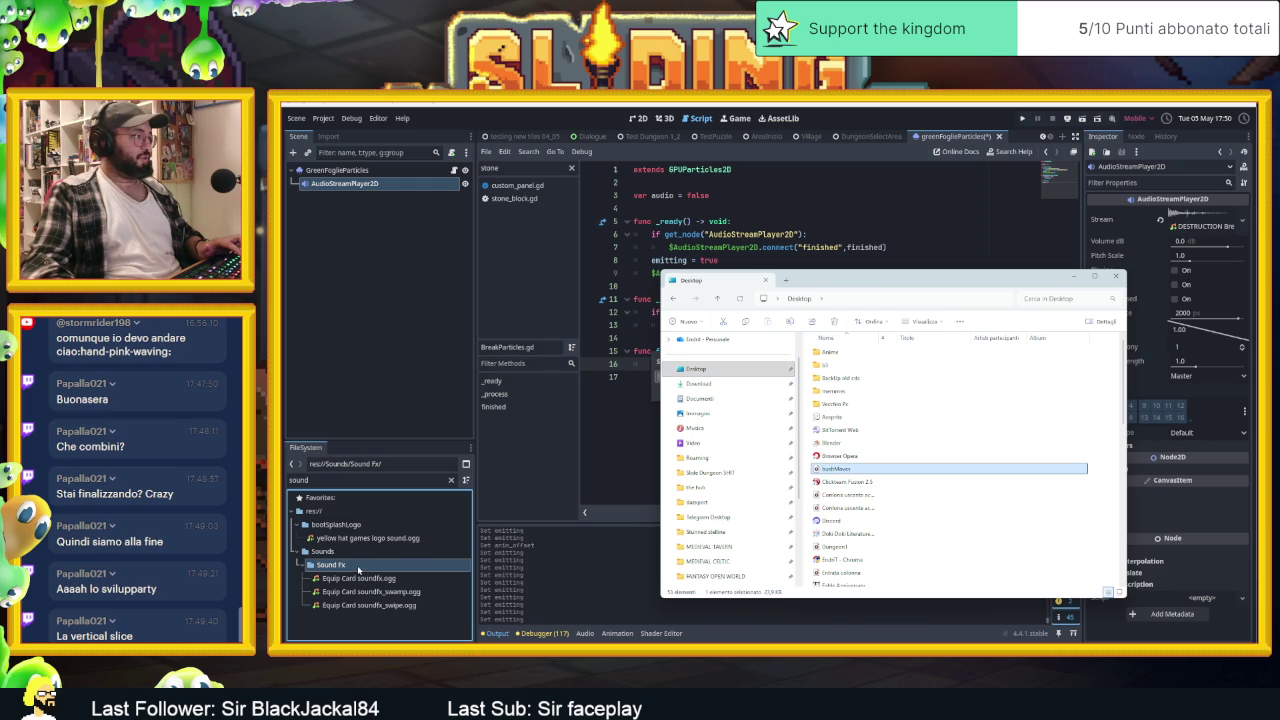
{"action": "left_click", "coordinate": [357, 568]}
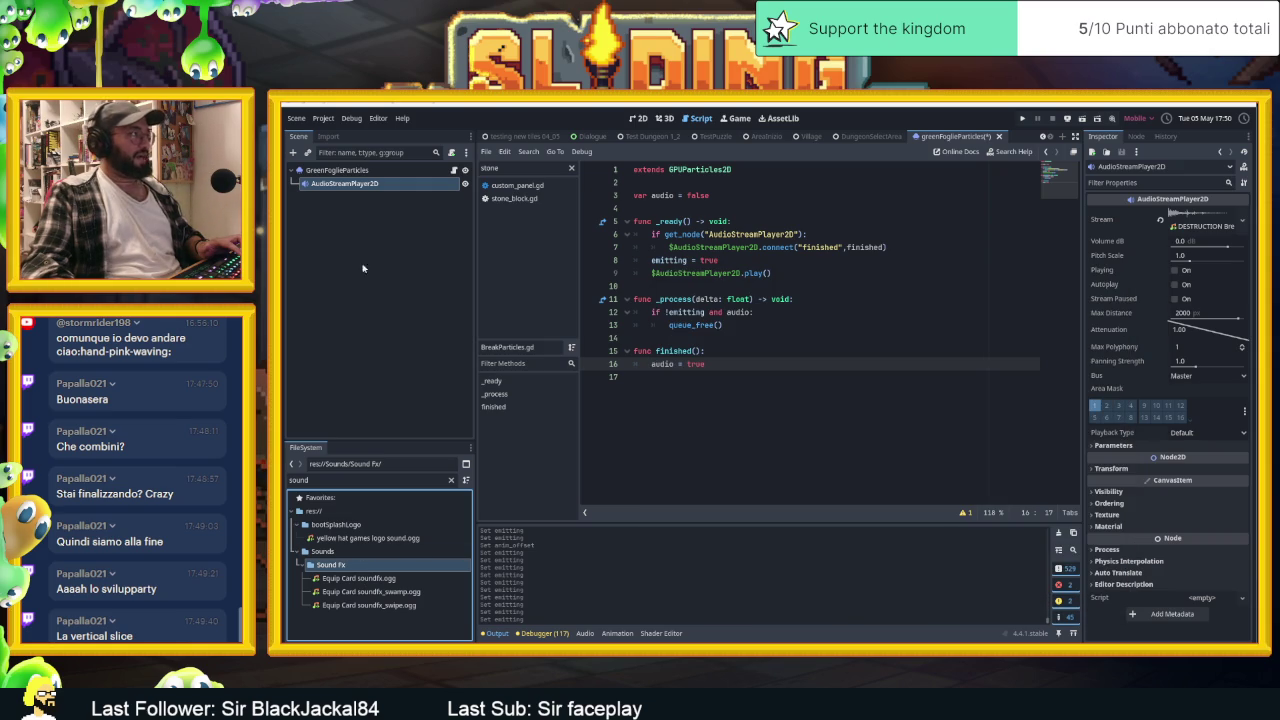
Set bushMoves.ogg as the AudioStreamPlayer2D's stream and save the scene in 2D view
{"action": "left_click", "coordinate": [347, 480]}
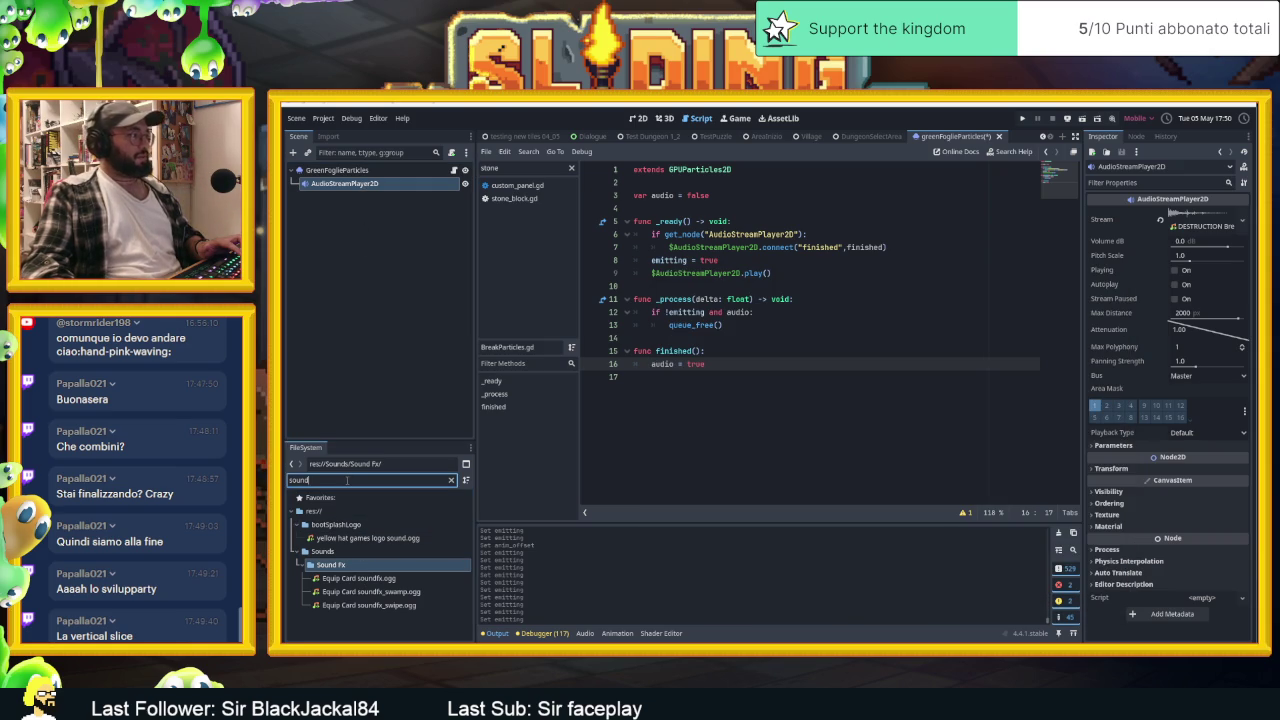
{"action": "key", "text": "BackSpace"}
{"action": "key", "text": "BackSpace"}
{"action": "key", "text": "BackSpace"}
{"action": "type", "text": "bush"}
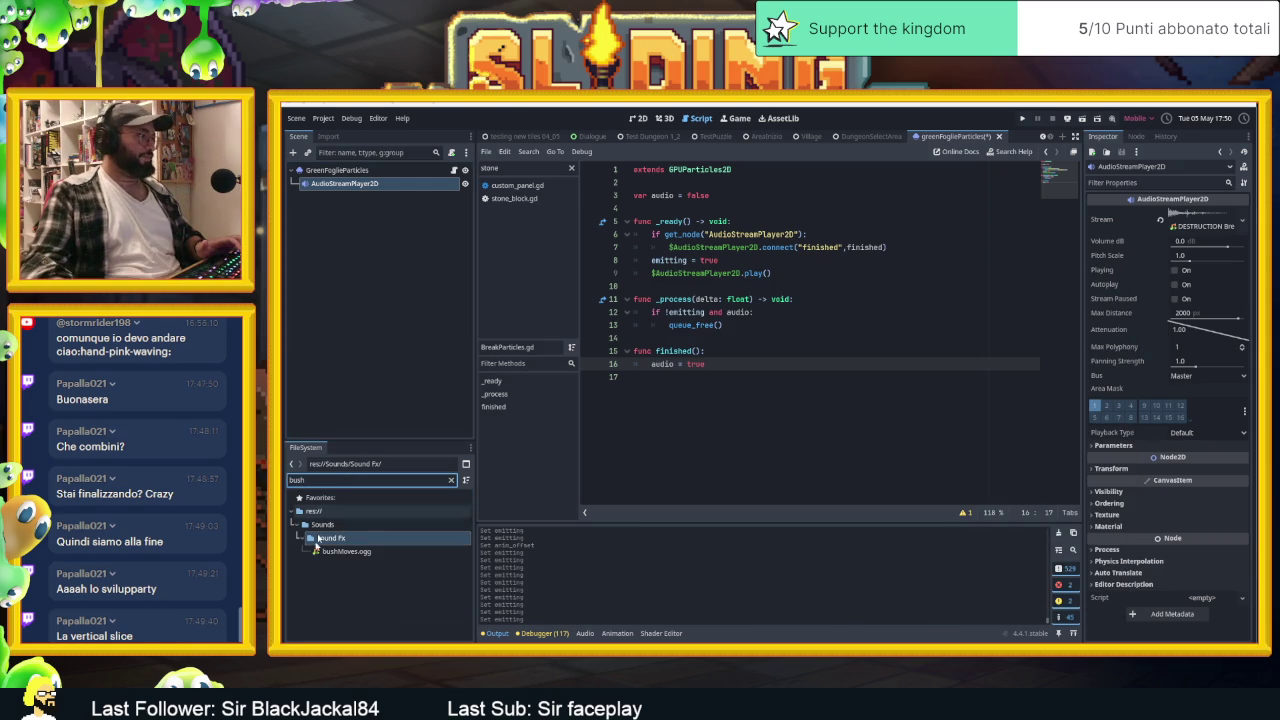
{"action": "left_click", "coordinate": [328, 554]}
{"action": "left_click_drag", "start_coordinate": [336, 552], "coordinate": [1205, 224]}
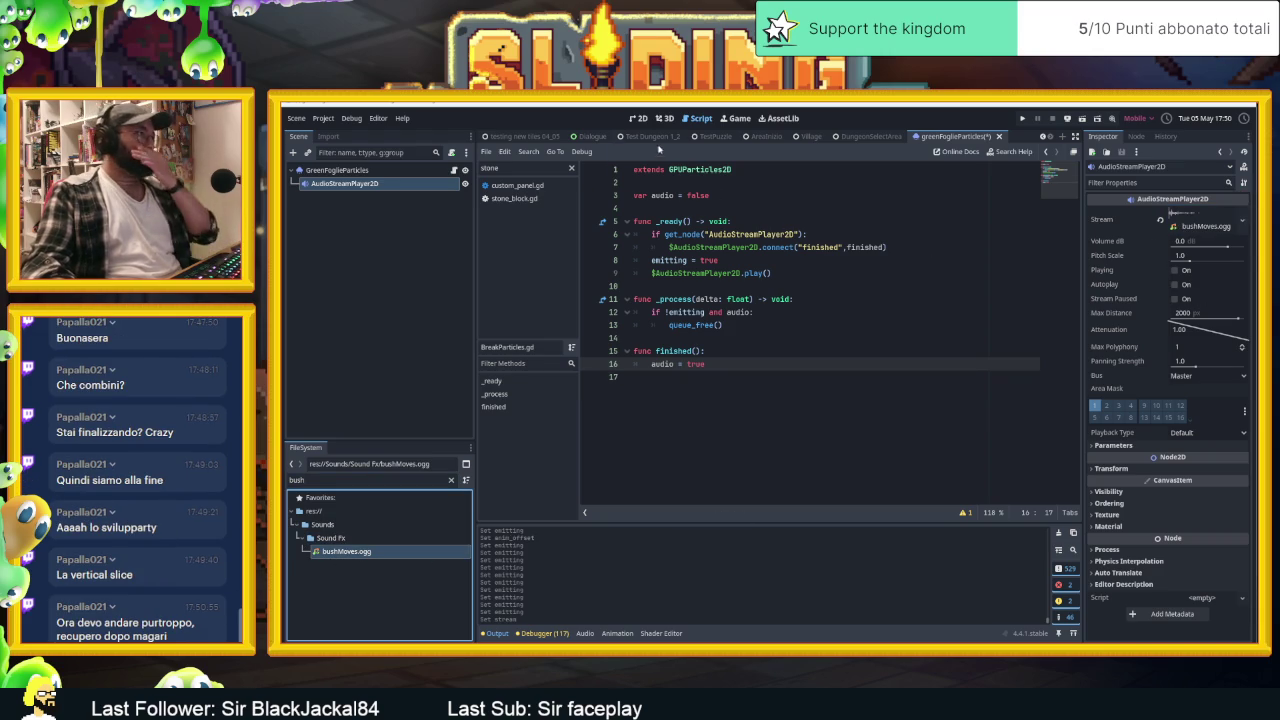
{"action": "left_click", "coordinate": [640, 118]}
{"action": "key", "text": "ctrl+s"}
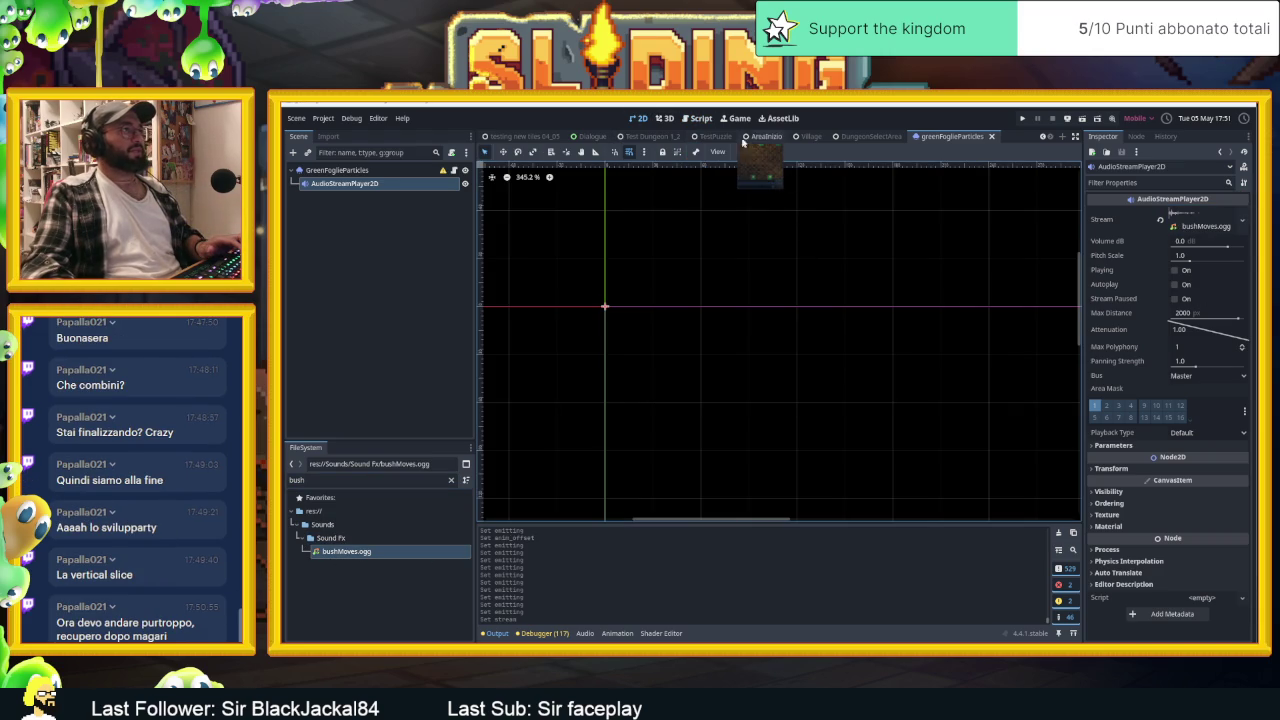
Open the Village root node's zawardo_base.gd script and make a blank line 10 among the variables
{"action": "left_click", "coordinate": [810, 136]}
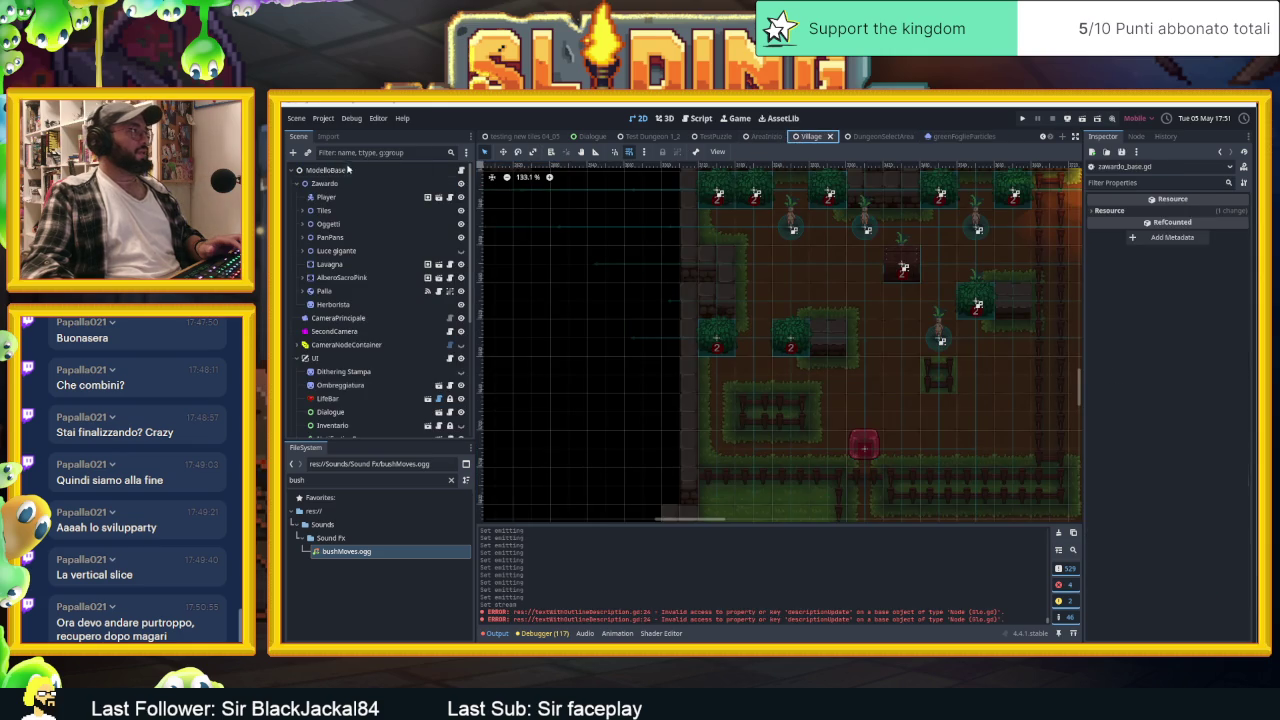
{"action": "left_click", "coordinate": [330, 170]}
{"action": "left_click", "coordinate": [461, 170]}
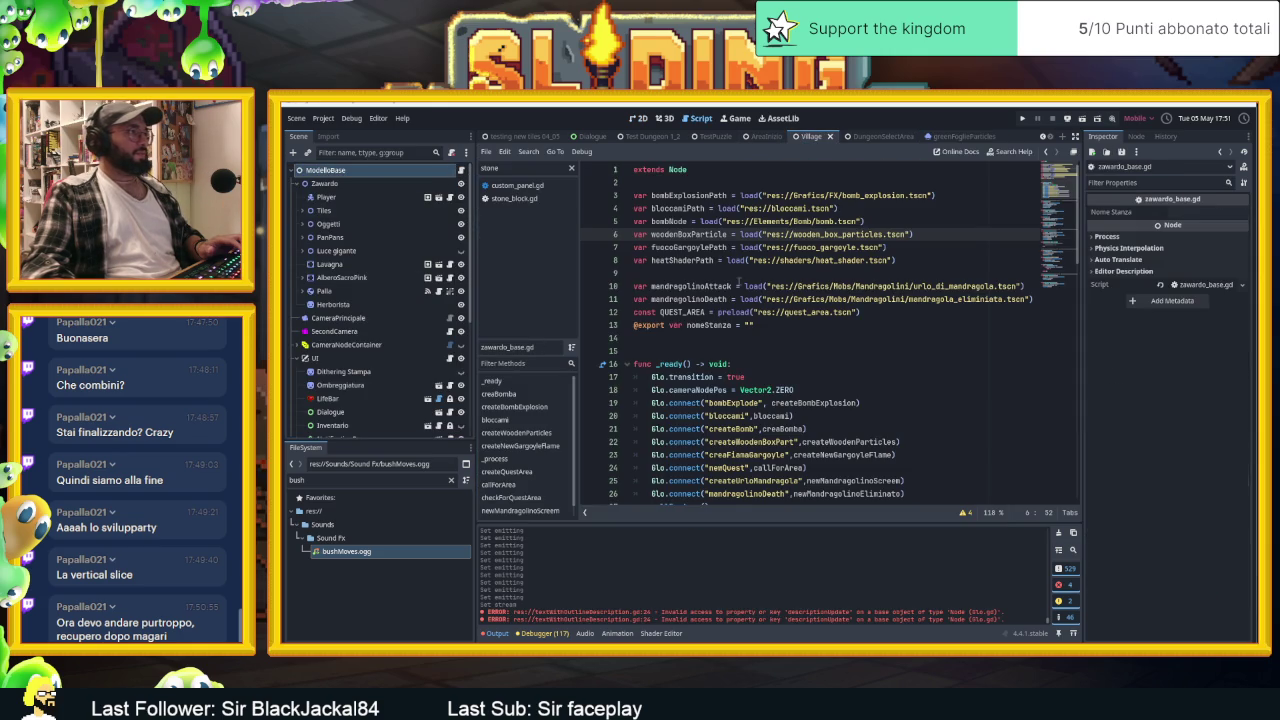
{"action": "left_click", "coordinate": [800, 342]}
{"action": "left_click", "coordinate": [771, 272]}
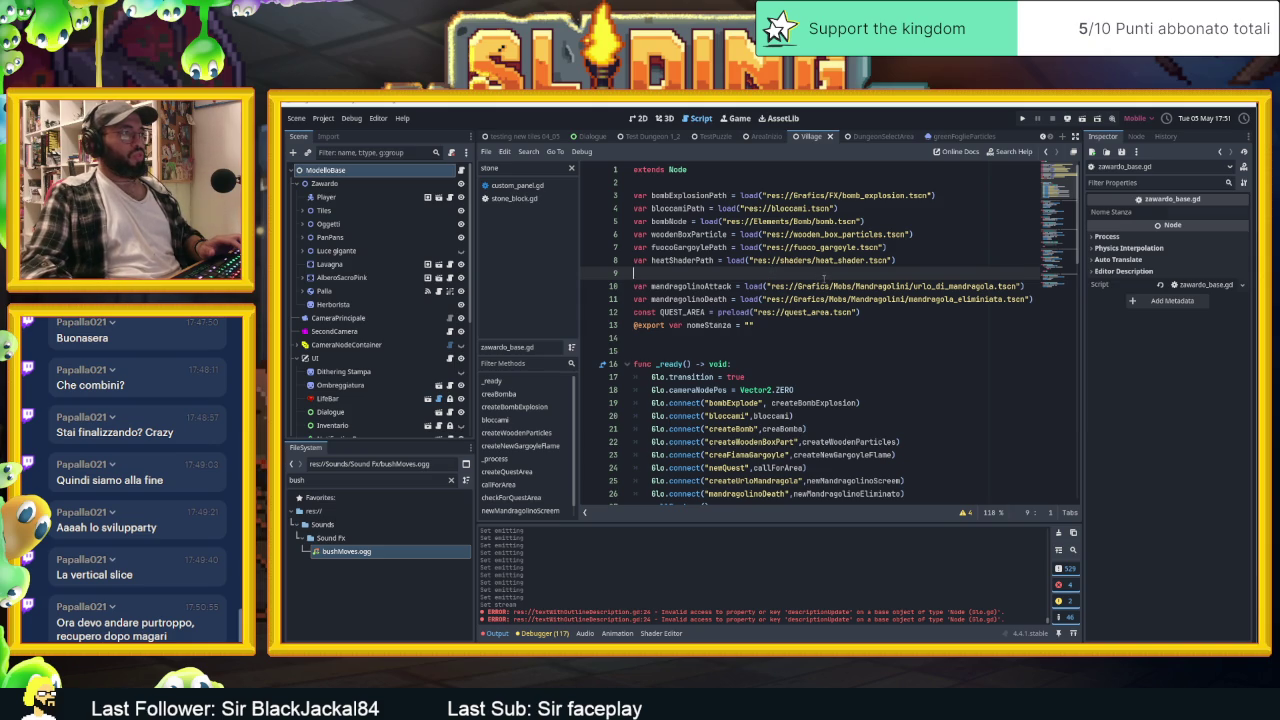
{"action": "key", "text": "Return"}
{"action": "key", "text": "Return"}
{"action": "key", "text": "Return"}
{"action": "key", "text": "Up"}
{"action": "key", "text": "Up"}
{"action": "key", "text": "Up"}
{"action": "left_click", "coordinate": [710, 287]}
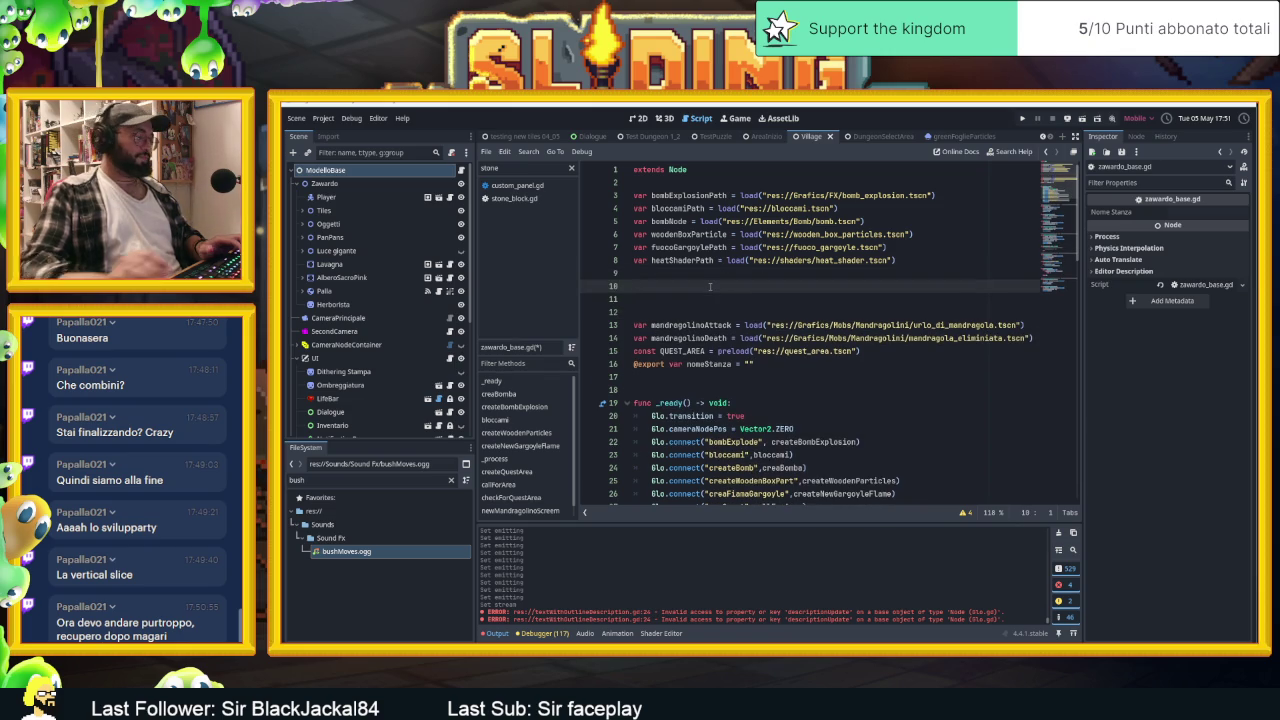
Declare var greenBushParticlse = load() using the greenFoglieParticles.tscn path from FileSystem
{"action": "type", "text": "var"}
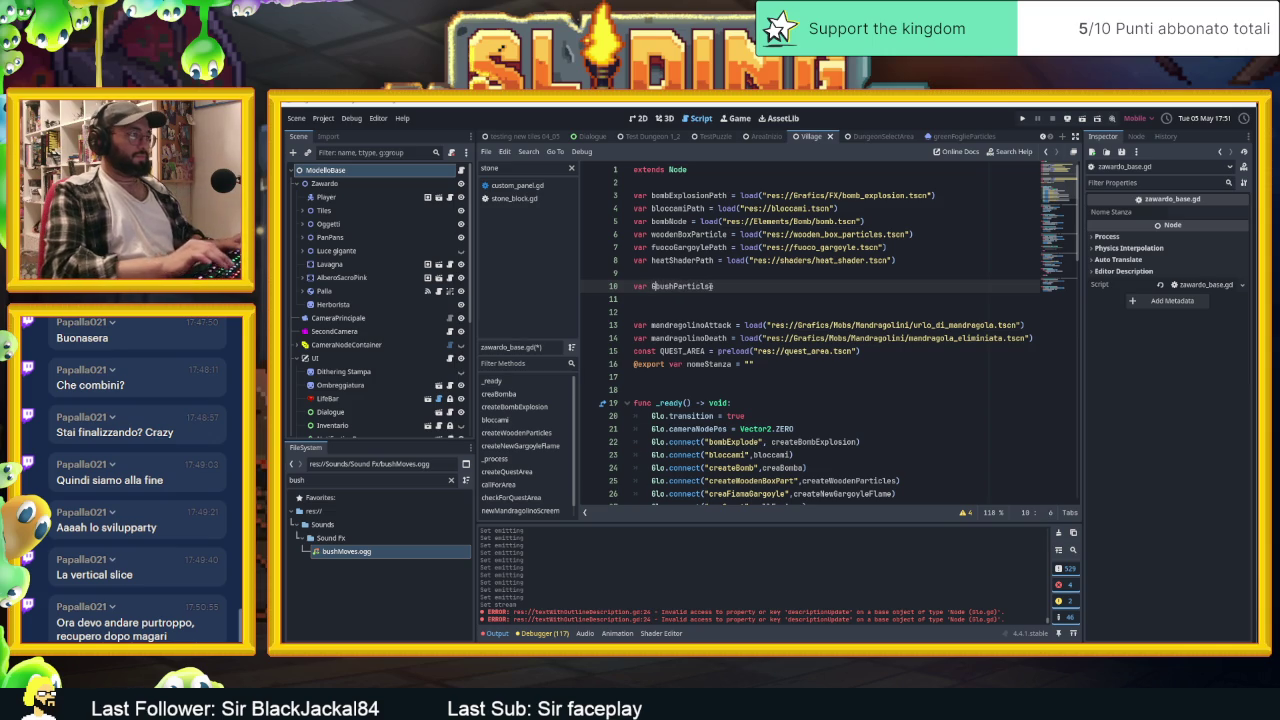
{"action": "type", "text": "green"}
{"action": "key", "text": "Delete"}
{"action": "type", "text": "B"}
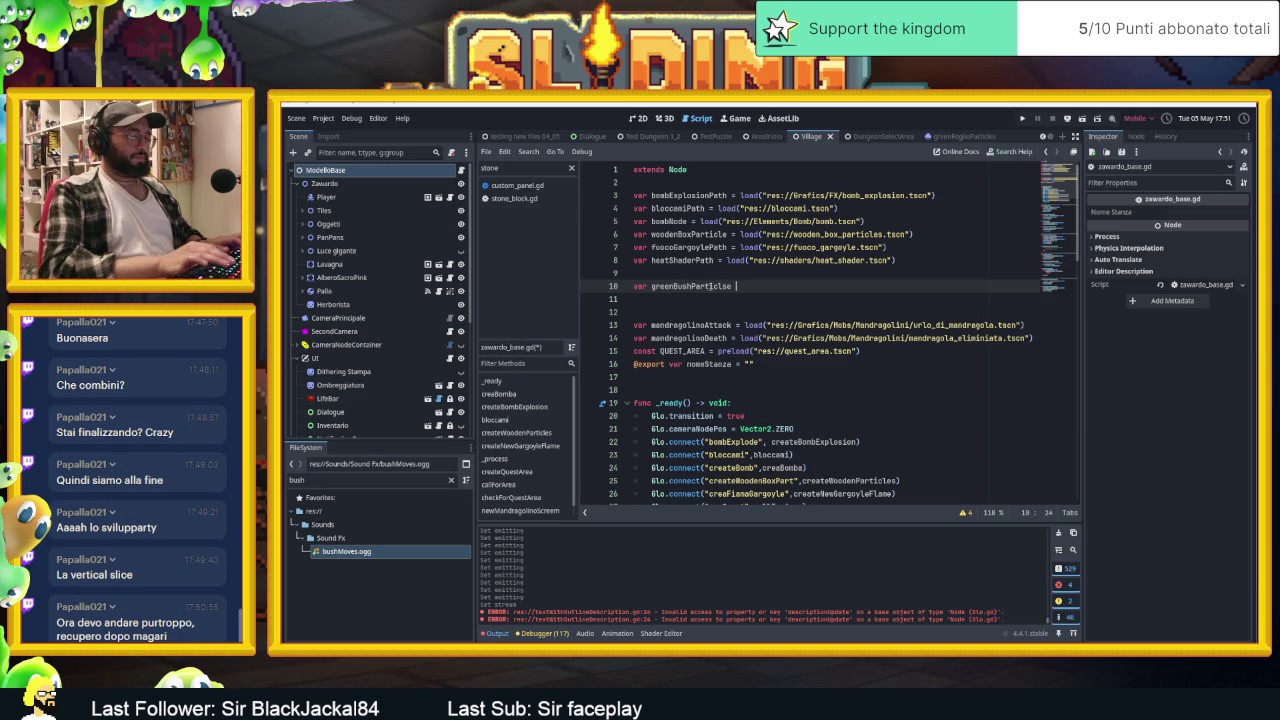
{"action": "type", "text": " load("}
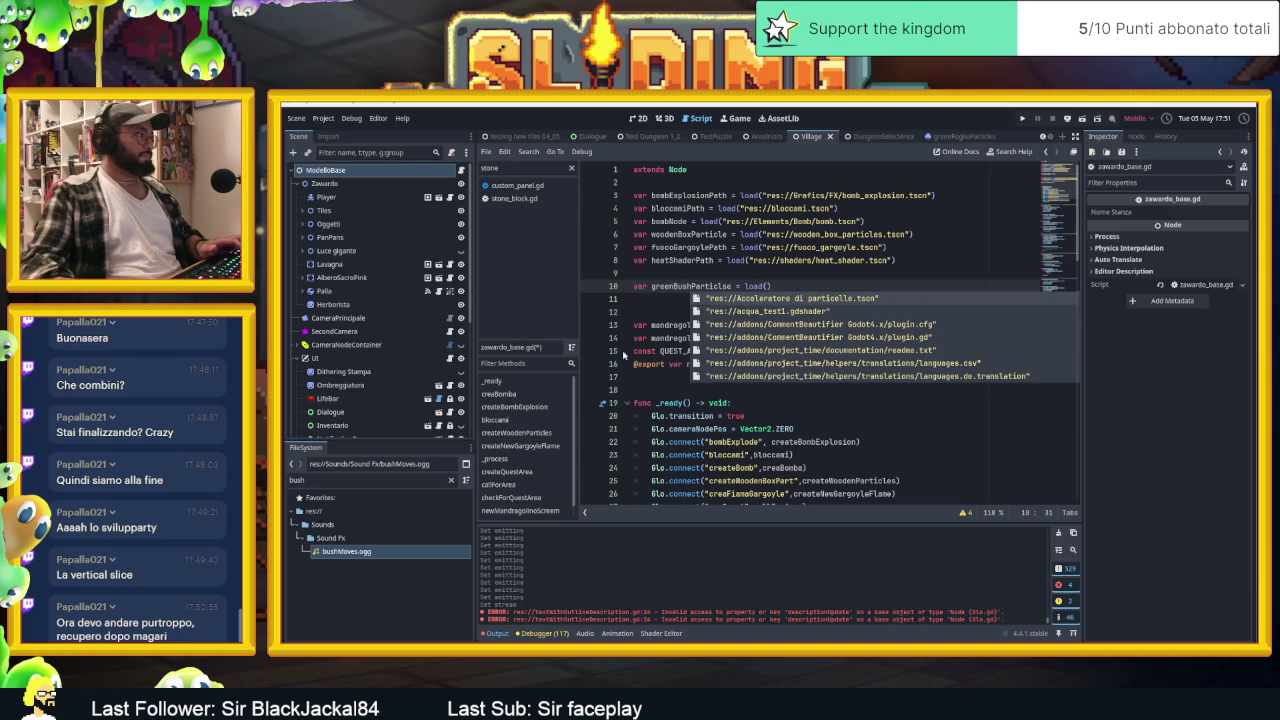
{"action": "left_click", "coordinate": [341, 481]}
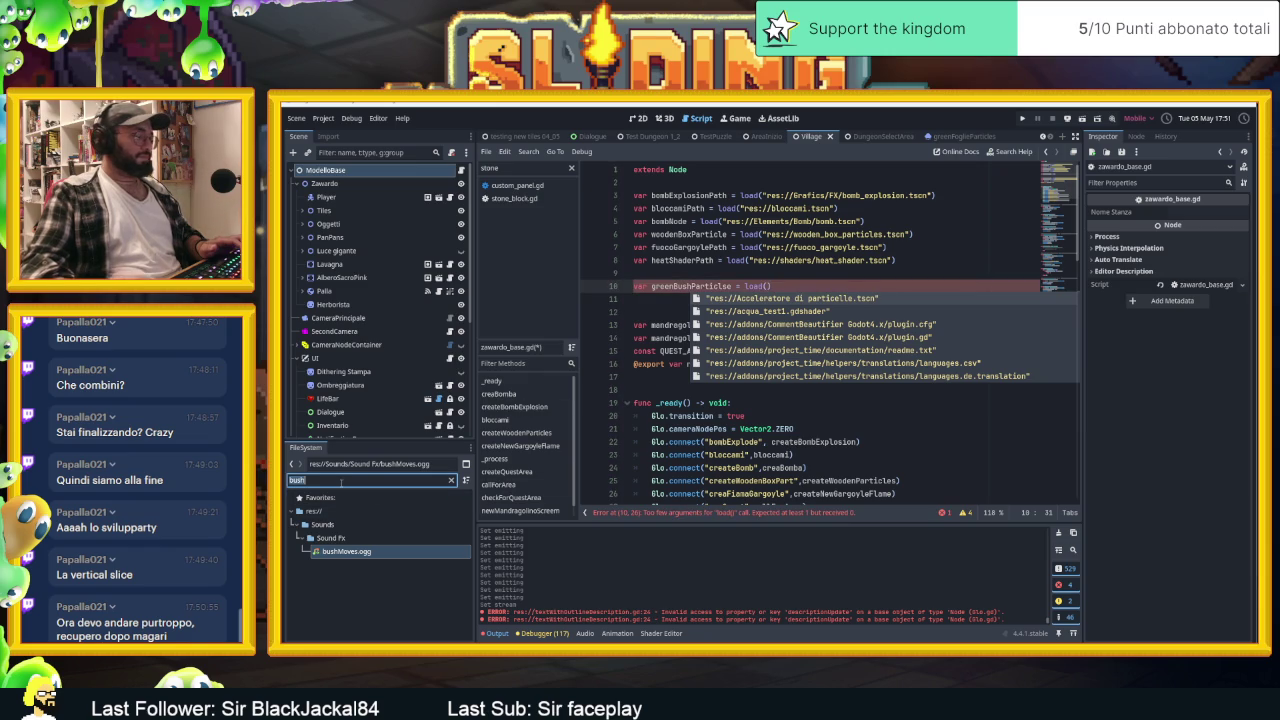
{"action": "type", "text": "gree"}
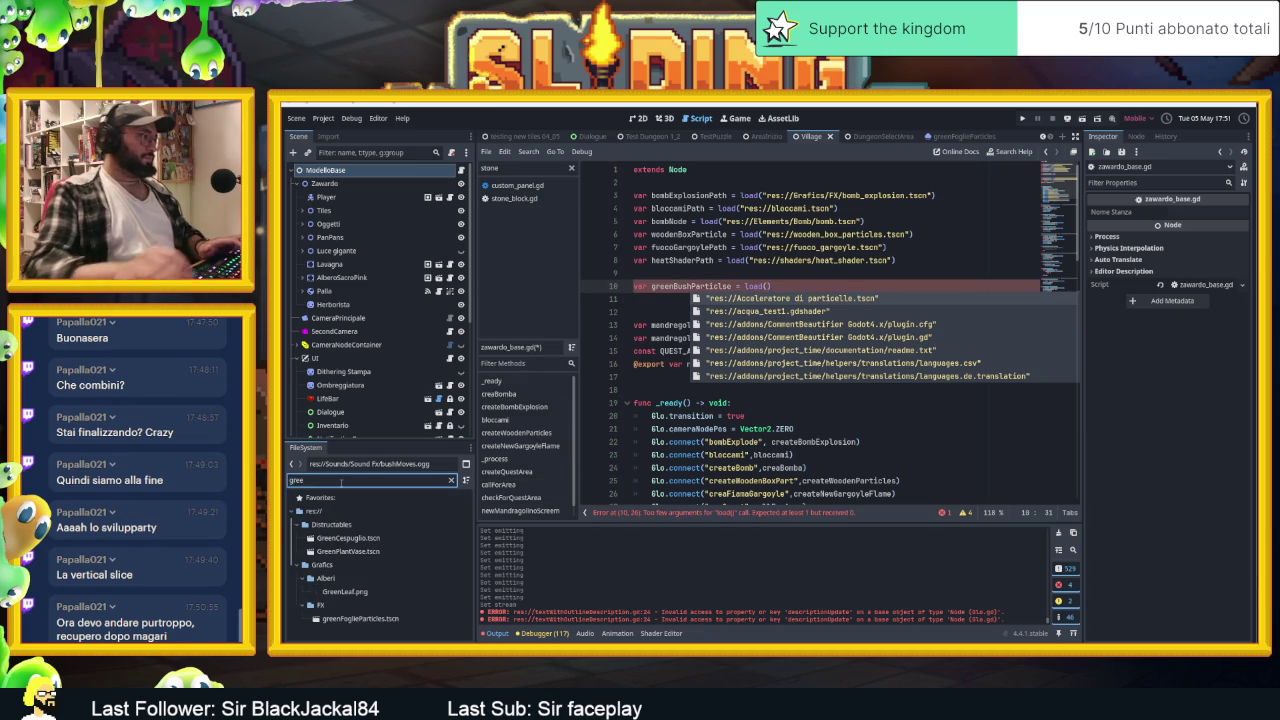
{"action": "left_click", "coordinate": [347, 540]}
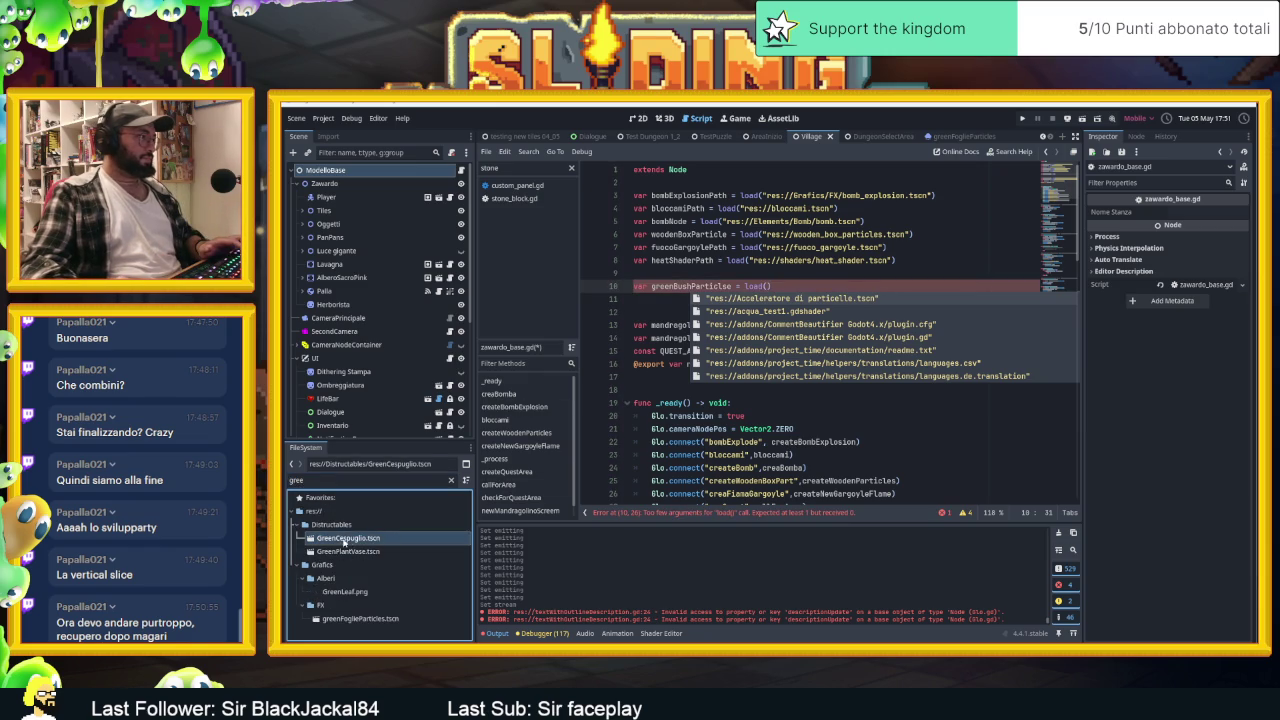
{"action": "mouse_move", "coordinate": [358, 619]}
{"action": "left_mouse_down"}
{"action": "mouse_move", "coordinate": [340, 622]}
{"action": "mouse_move", "coordinate": [700, 400]}
{"action": "mouse_move", "coordinate": [800, 300]}
{"action": "mouse_move", "coordinate": [768, 286]}
{"action": "left_mouse_up"}
{"action": "scroll", "coordinate": [929, 378], "scroll_direction": "down", "scroll_amount": 3}
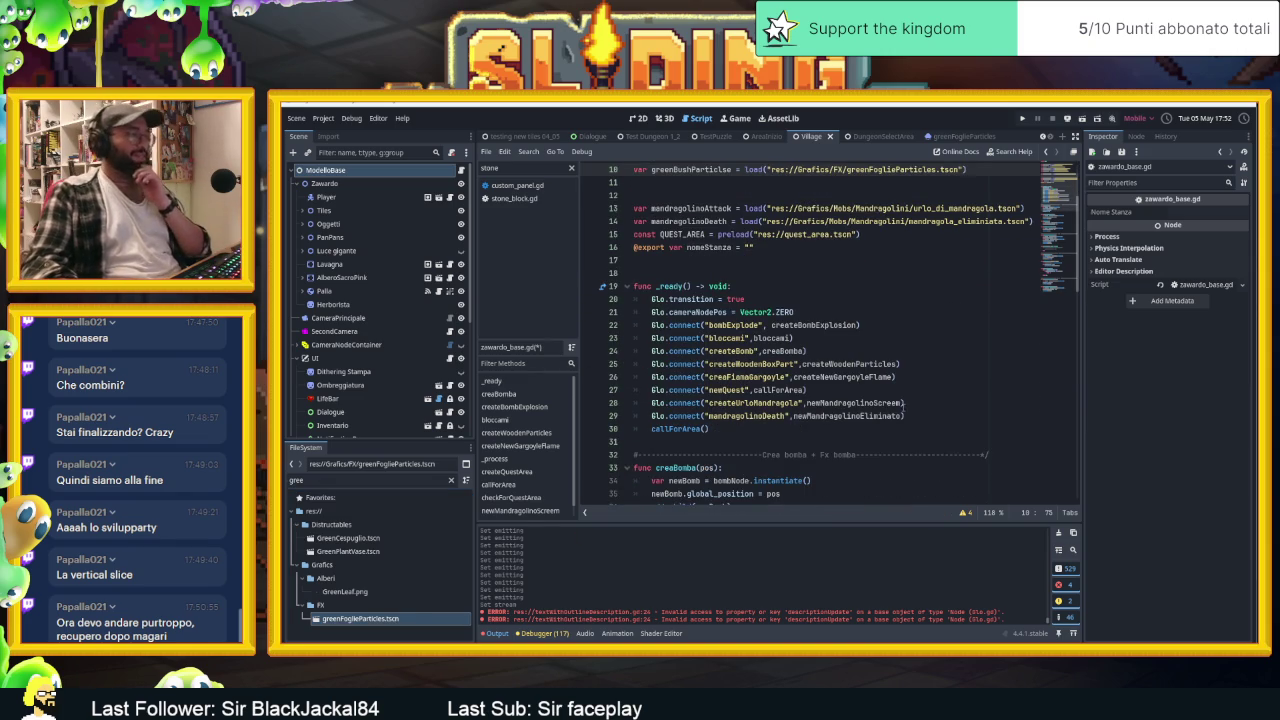
After add_child(newMorte), add a '#---- Particles Foglie Cespuglio ----#' header and func createParticlesCespuglioVerde(p):
{"action": "scroll", "coordinate": [904, 403], "scroll_direction": "down", "scroll_amount": 10}
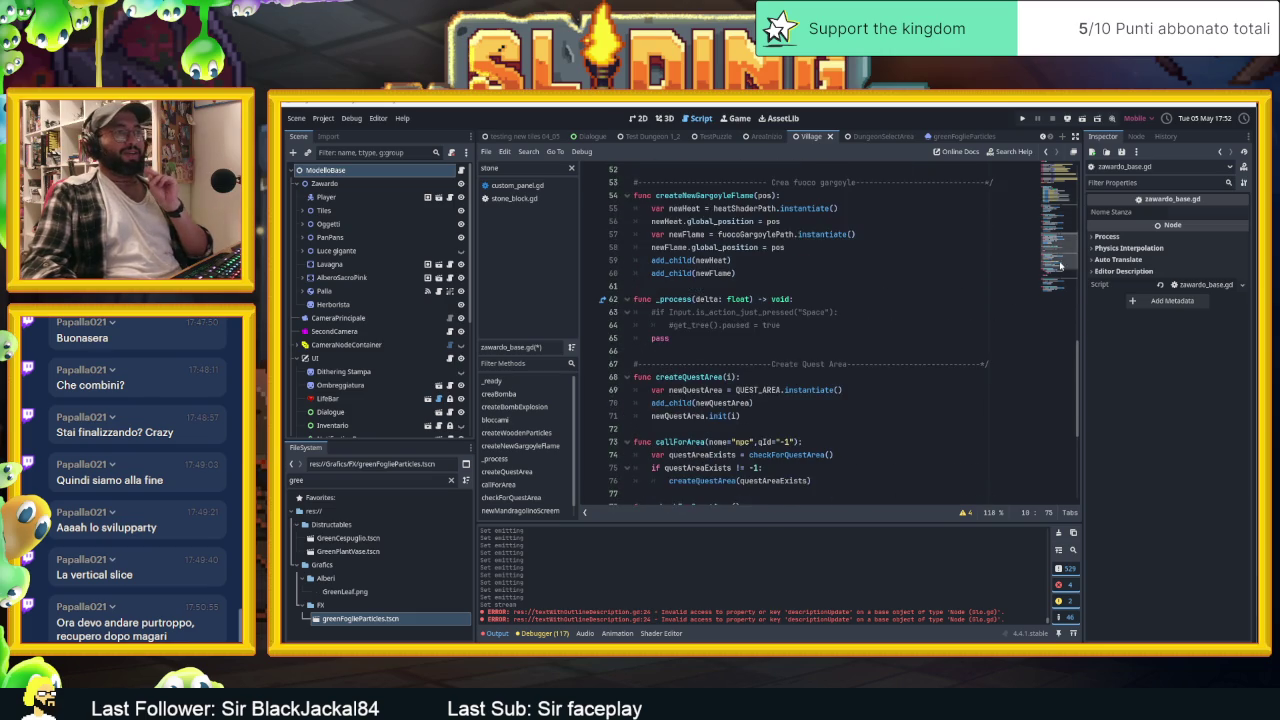
{"action": "scroll", "coordinate": [1060, 265], "scroll_direction": "down", "scroll_amount": 6}
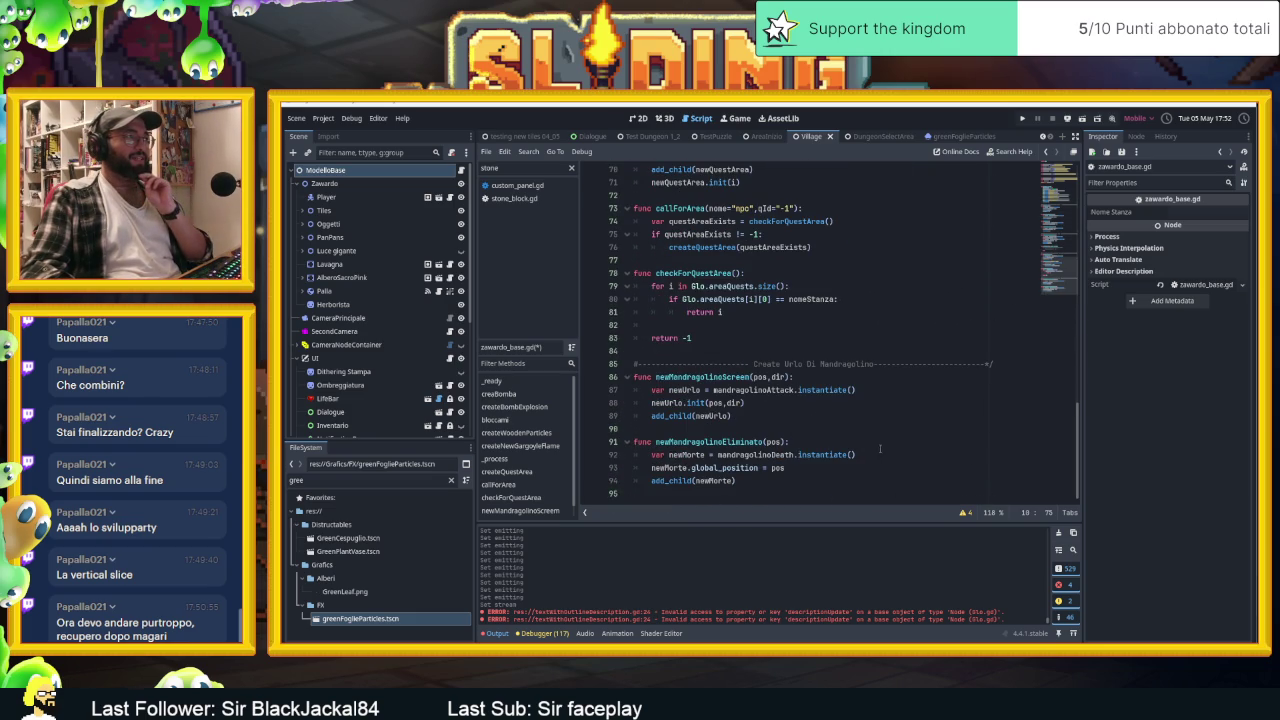
{"action": "left_click", "coordinate": [818, 486]}
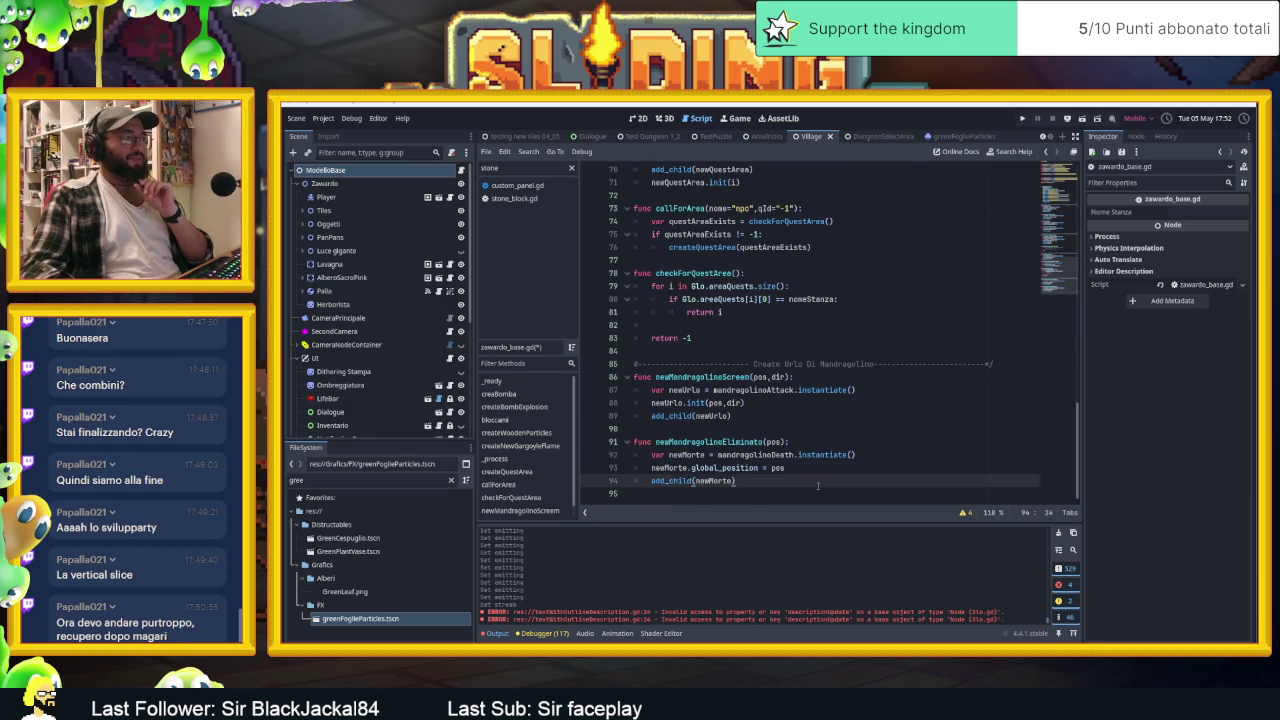
{"action": "key", "text": "Return"}
{"action": "key", "text": "Return"}
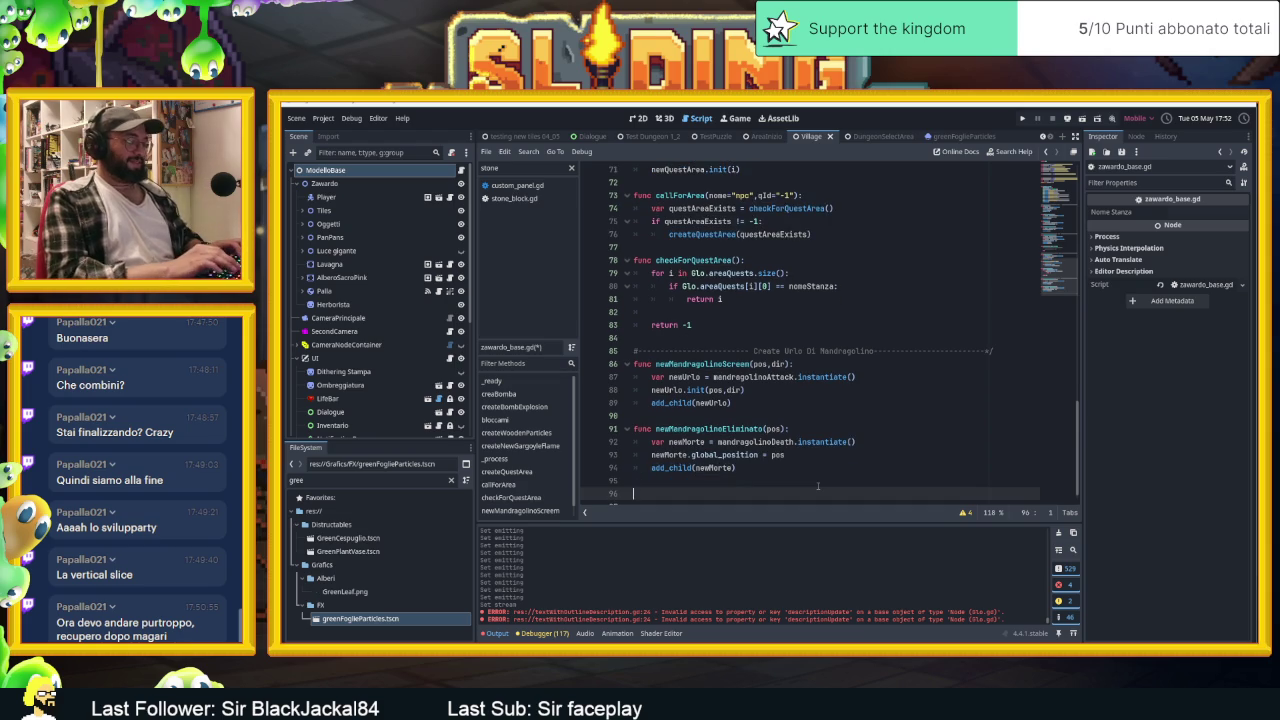
{"action": "type", "text": "#-"}
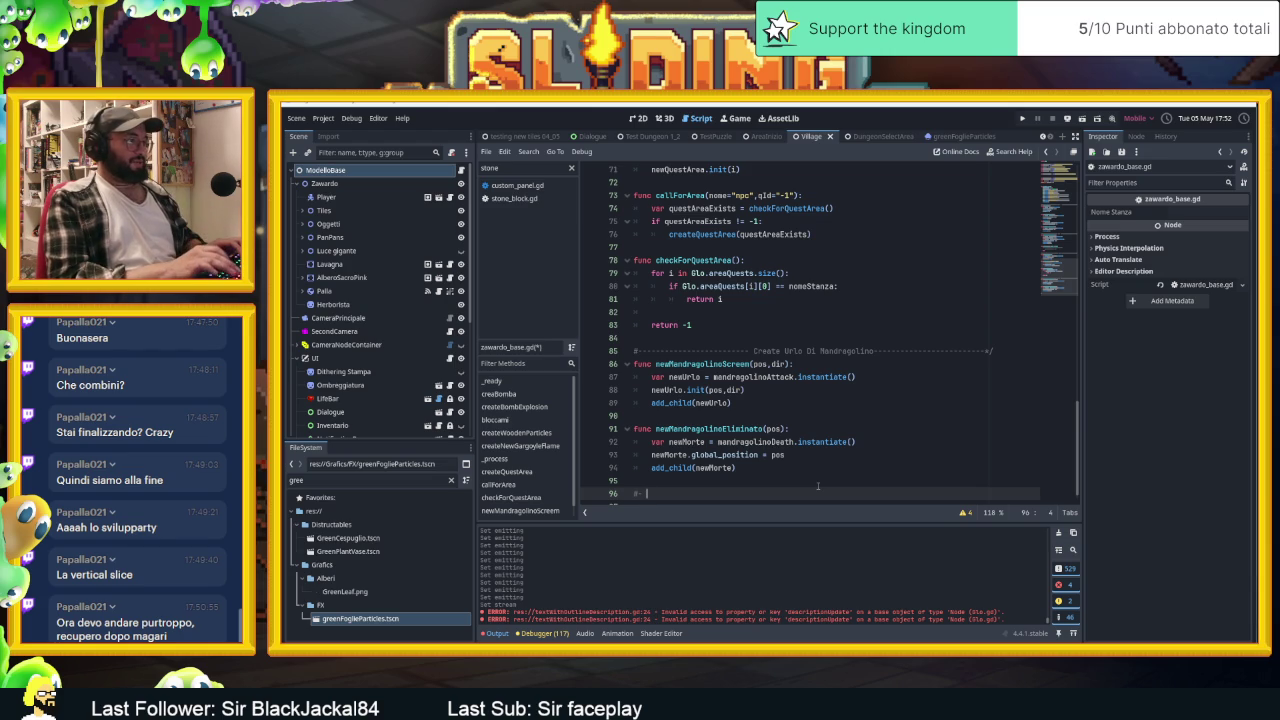
{"action": "type", "text": "Particles "}
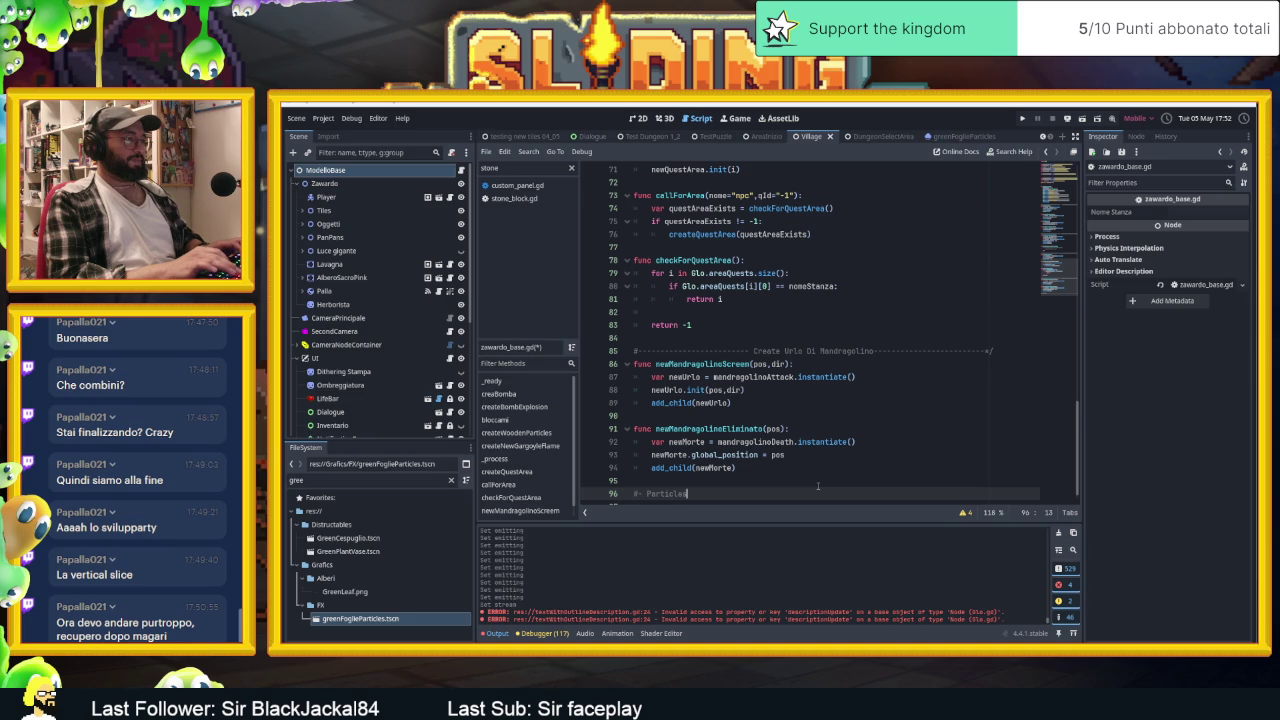
{"action": "type", "text": "Foglie"}
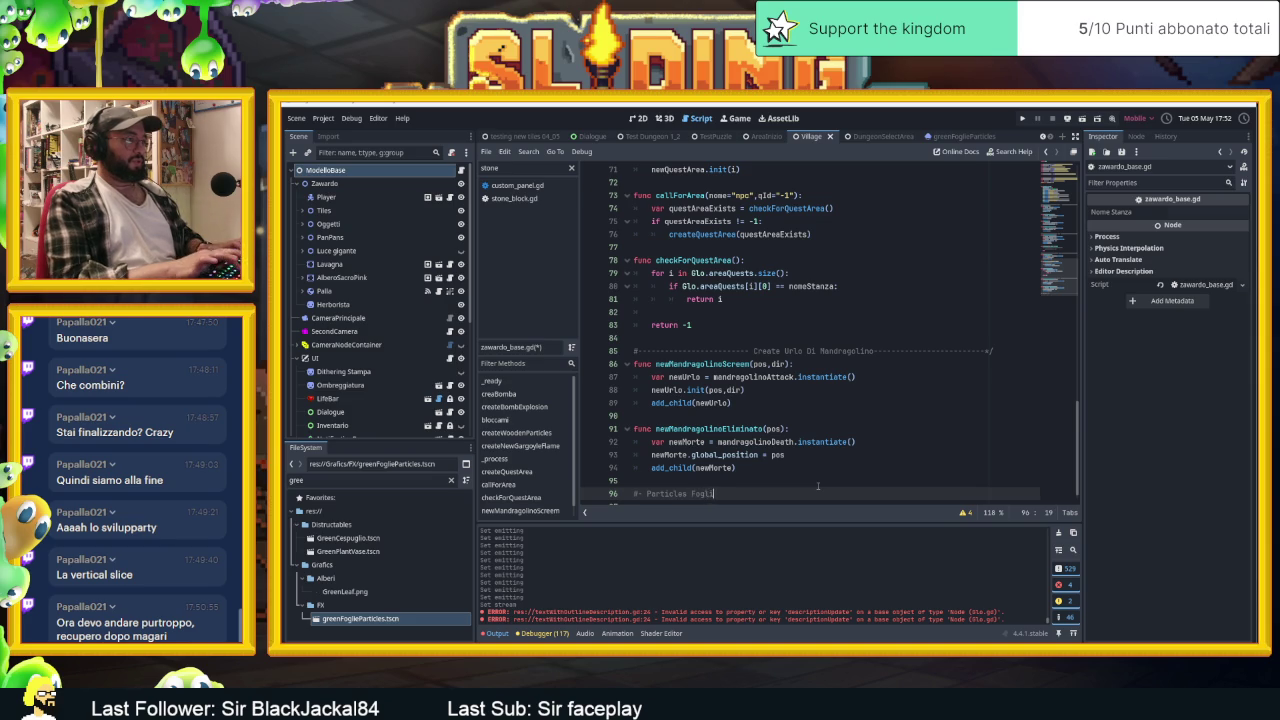
{"action": "type", "text": " Cespuglio"}
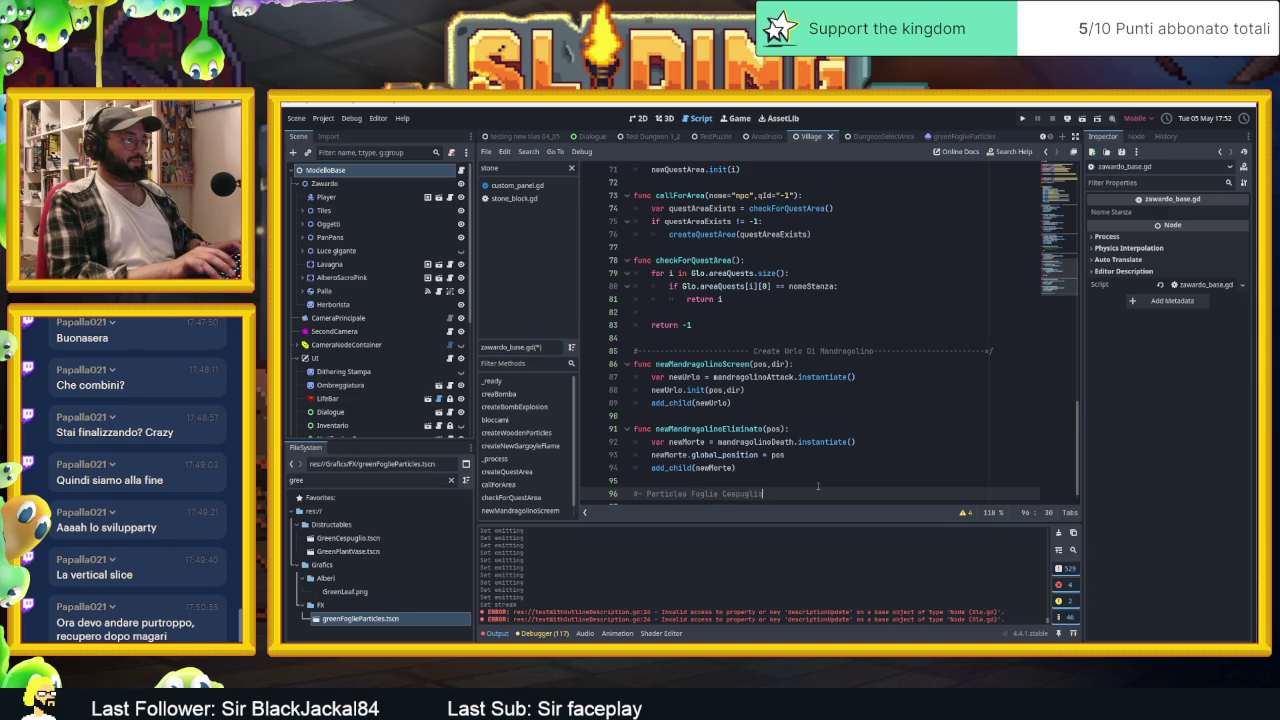
{"action": "key", "text": "Return"}
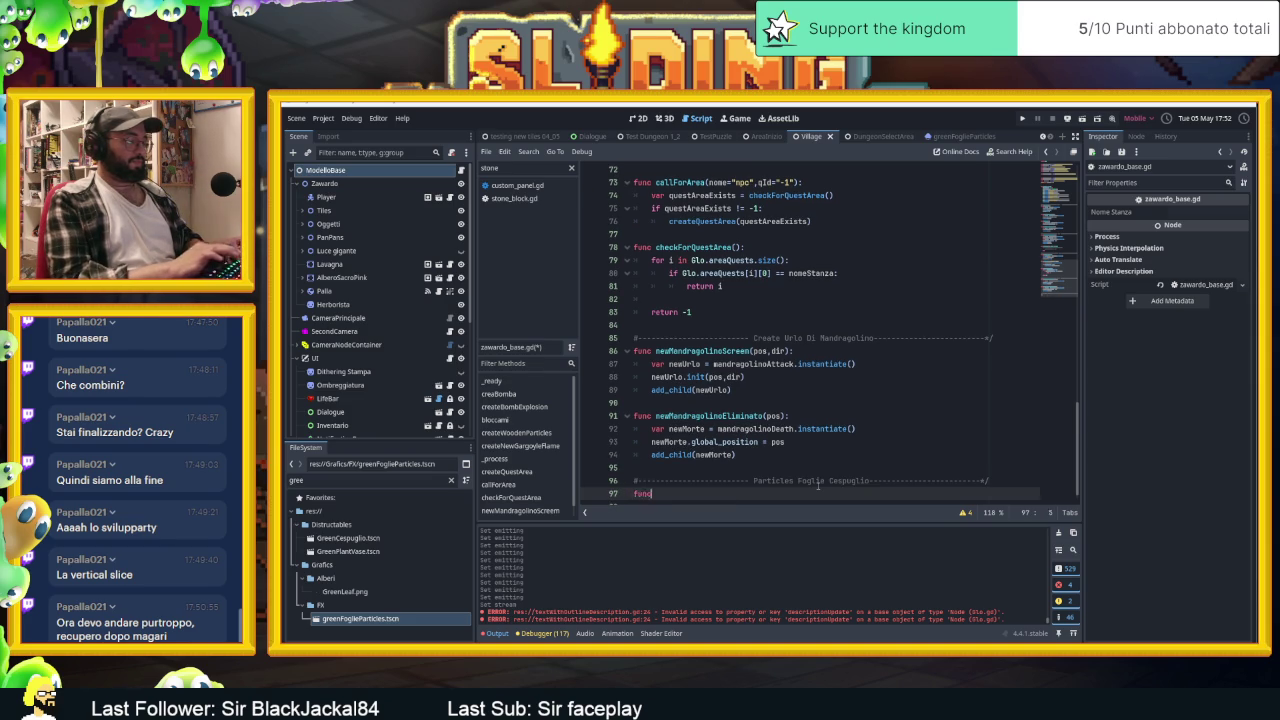
{"action": "type", "text": "c create"}
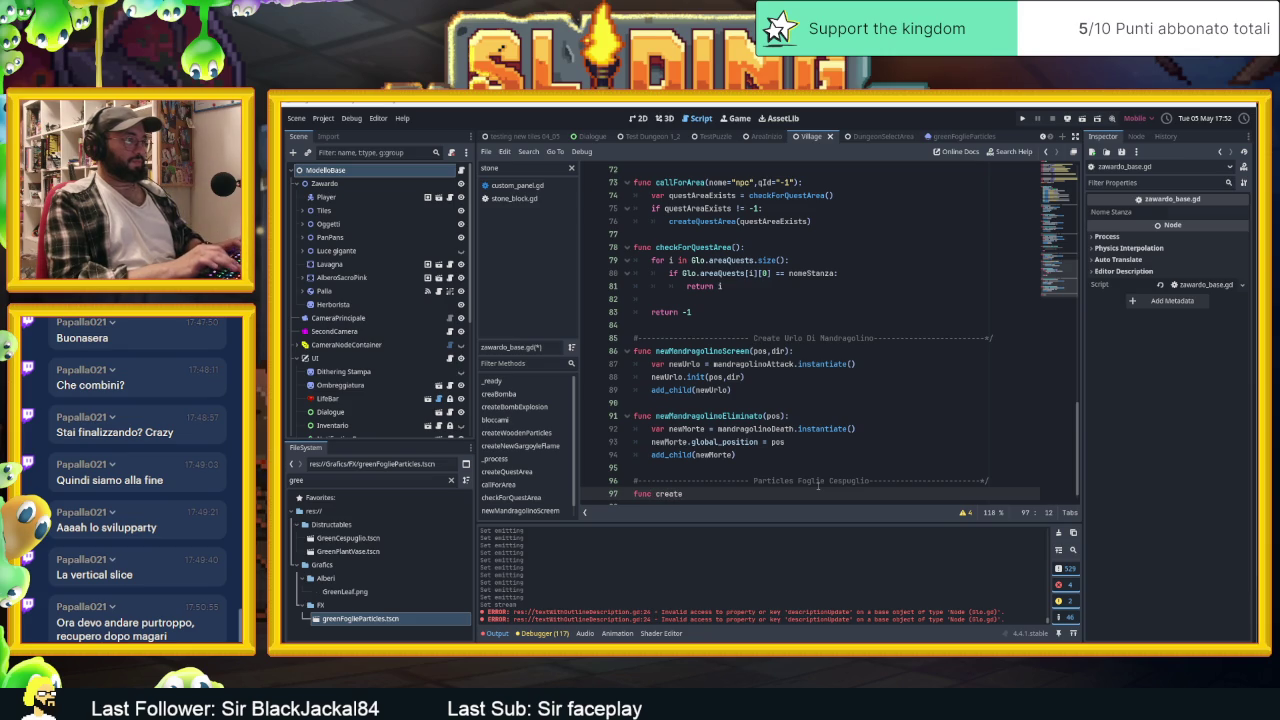
{"action": "type", "text": "Particl"}
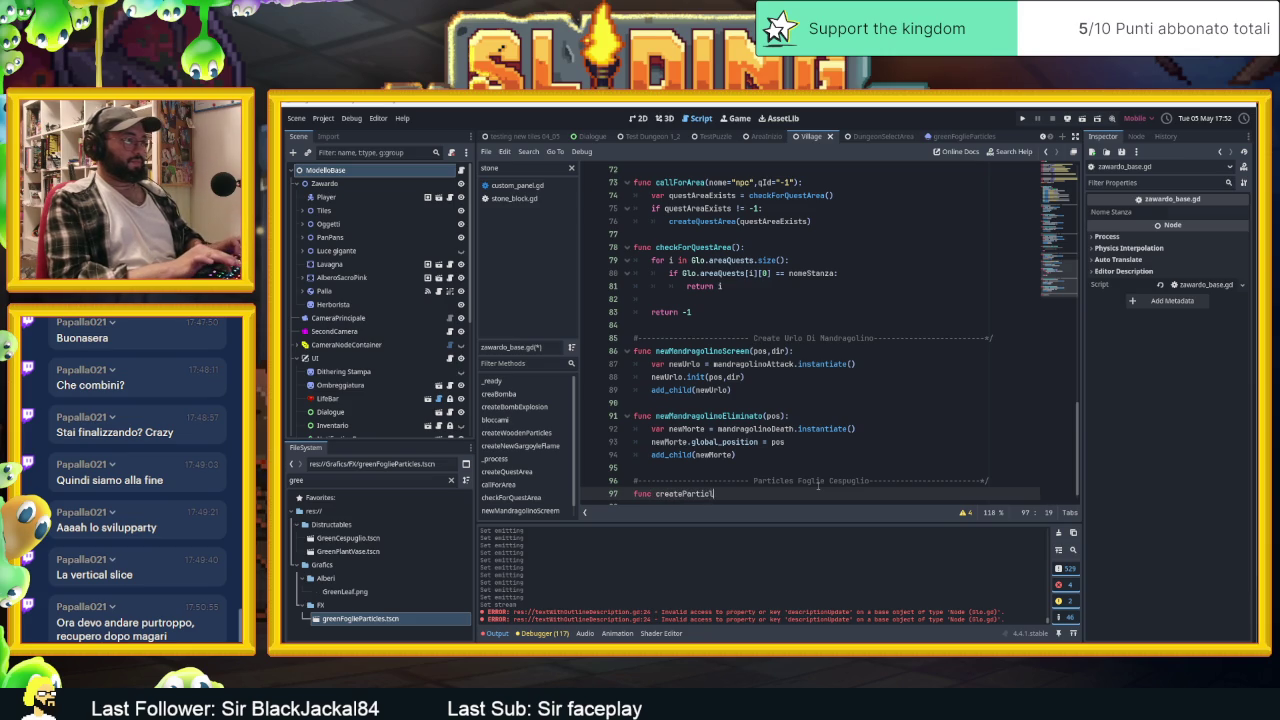
{"action": "type", "text": "esCespuglioVe"}
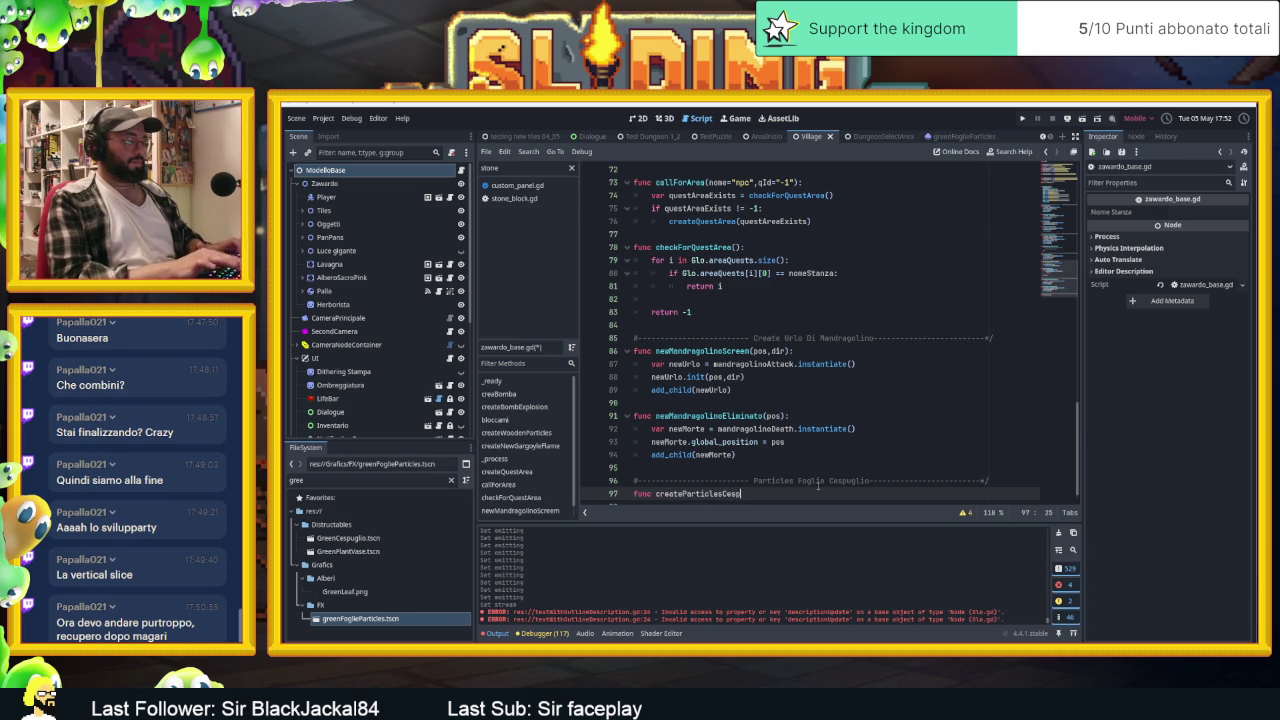
{"action": "type", "text": "rde("}
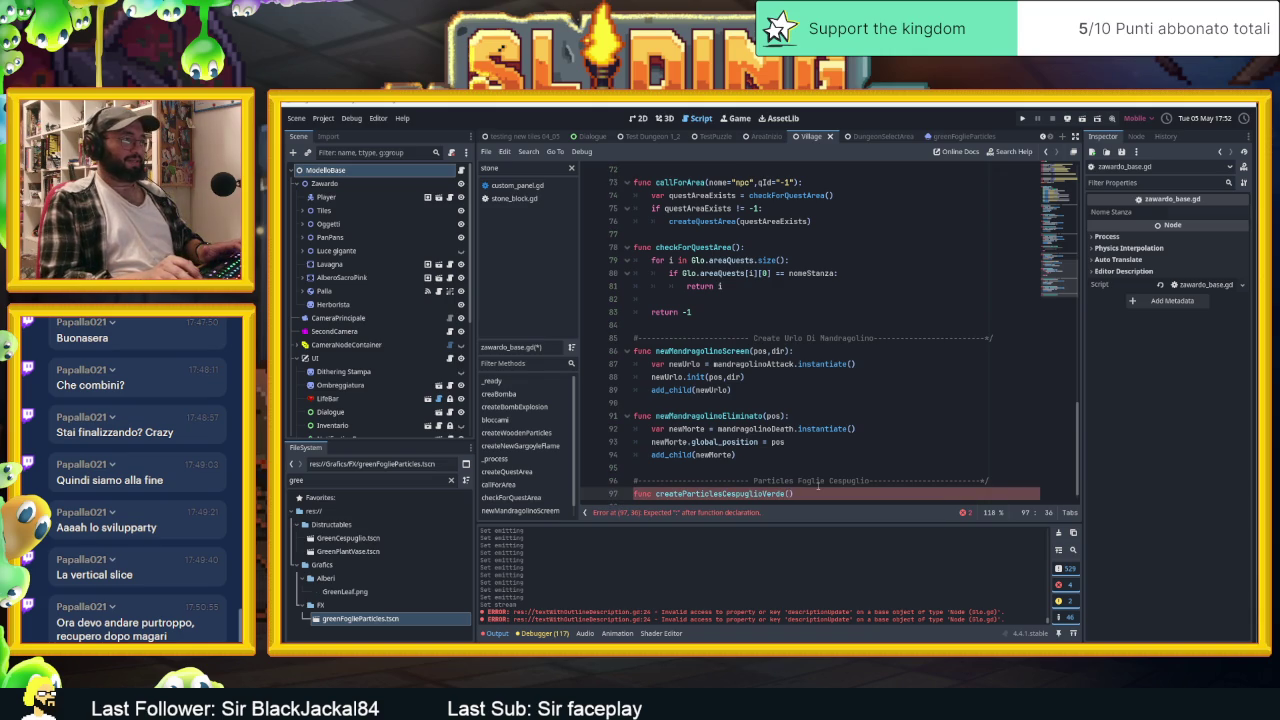
{"action": "type", "text": "p)"}
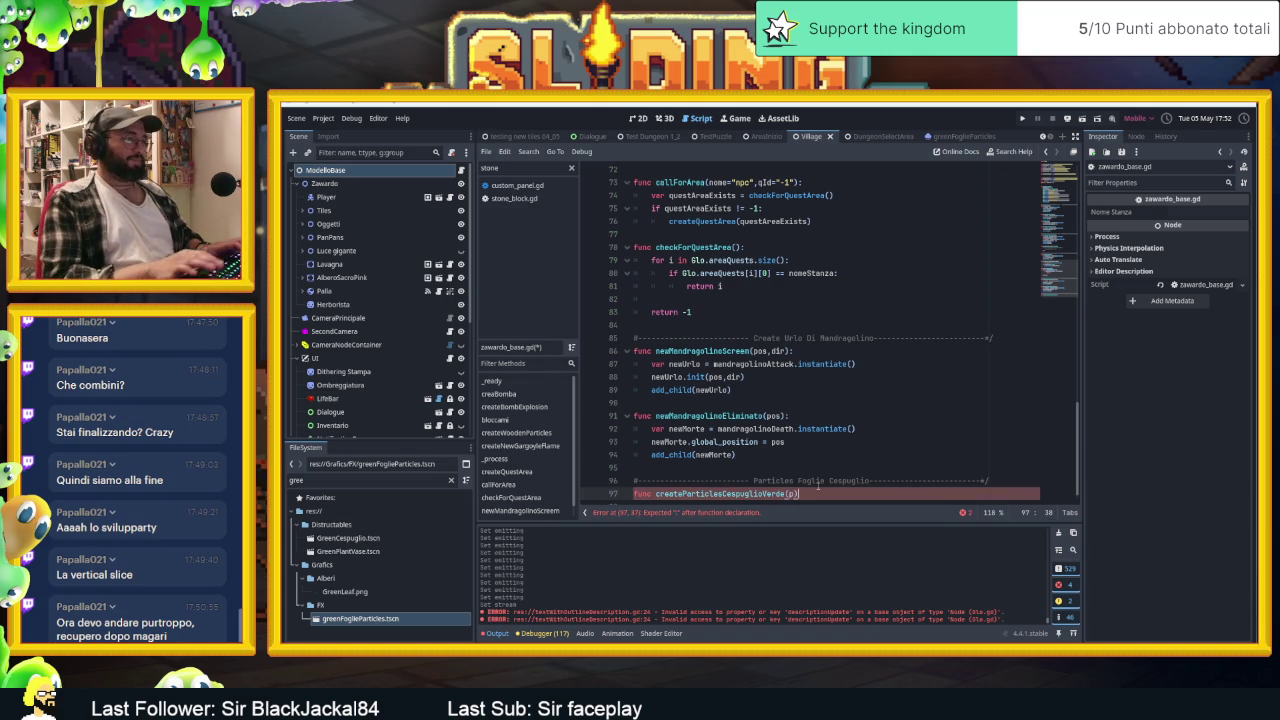
{"action": "type", "text": ":"}
{"action": "key", "text": "Return"}
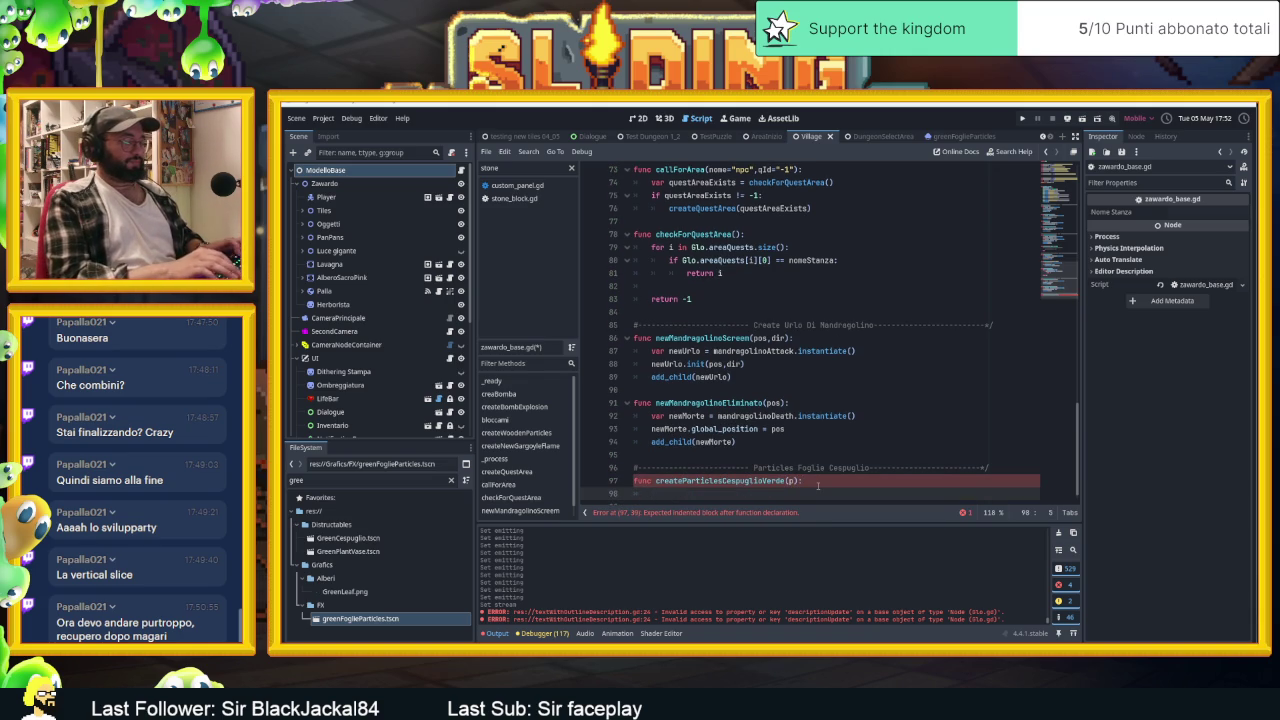
Write var newP = greenBushParticlse.instantiate(), newP.global_position = p, and add_child(newP) in the function
{"action": "type", "text": "var newP ="}
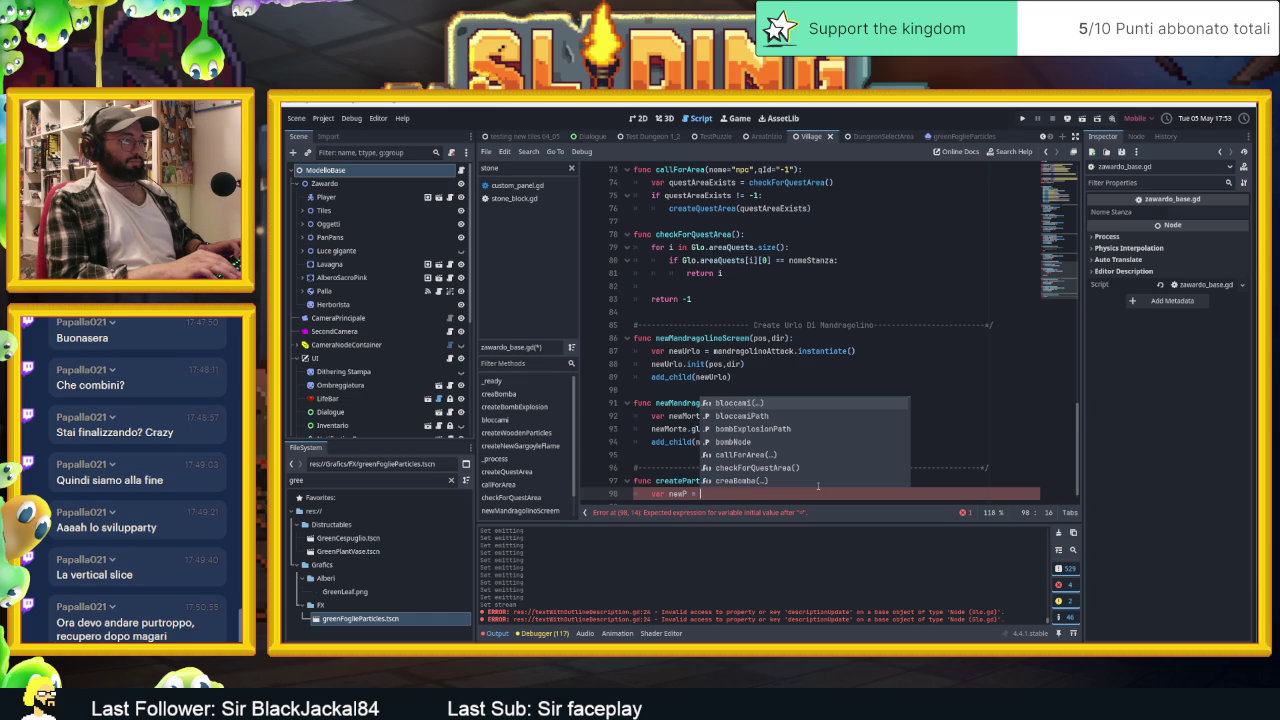
{"action": "type", "text": "gree"}
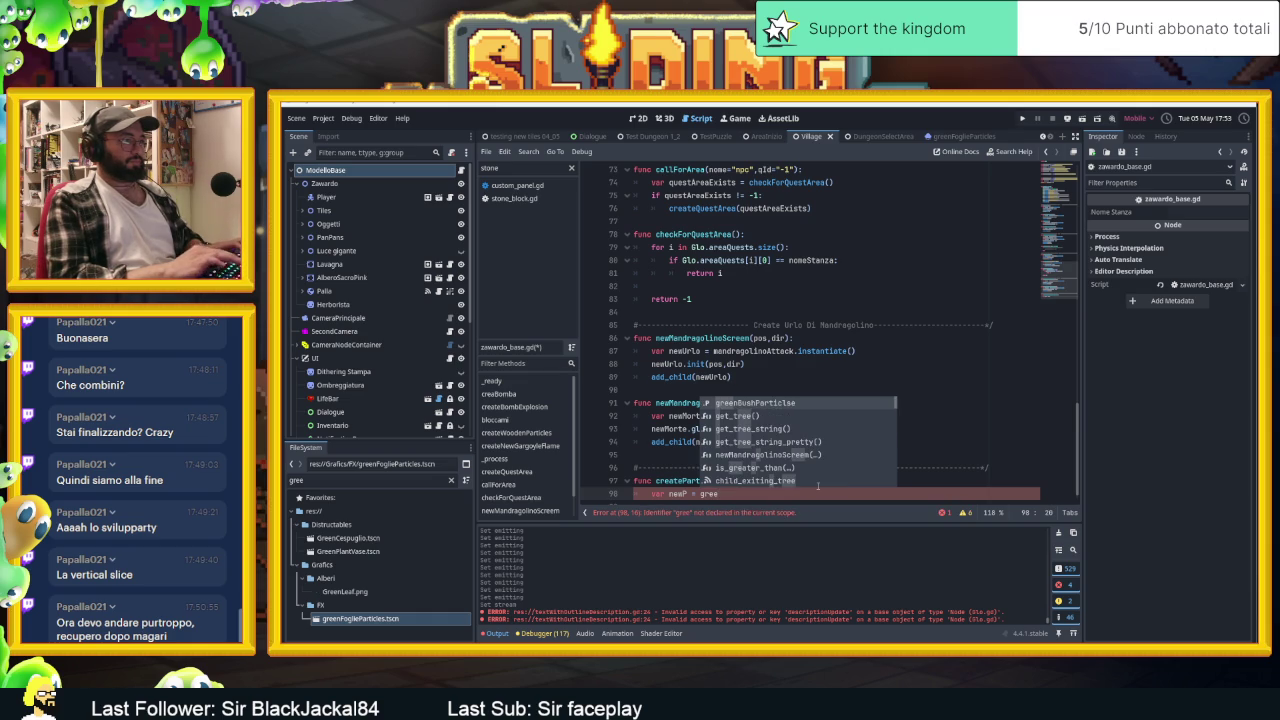
{"action": "type", "text": "nBushParticlse.ins"}
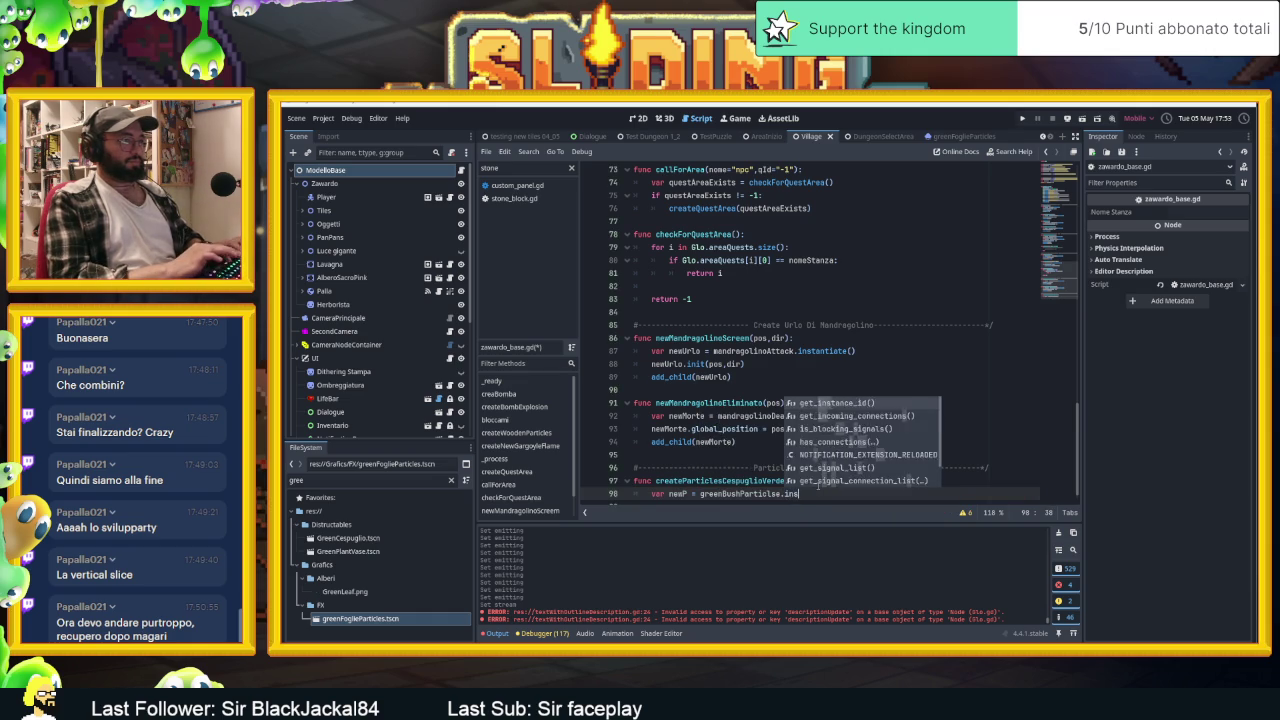
{"action": "type", "text": "tantiate("}
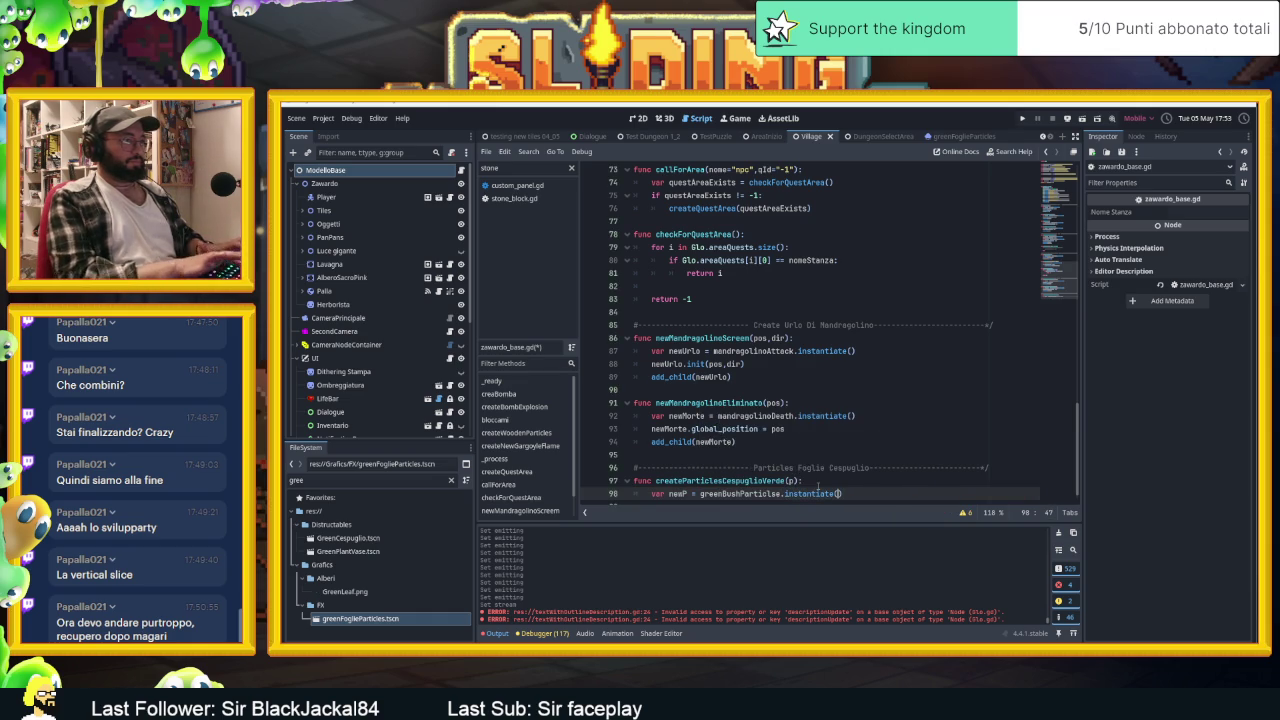
{"action": "key", "text": "Return"}
{"action": "type", "text": "new.p"}
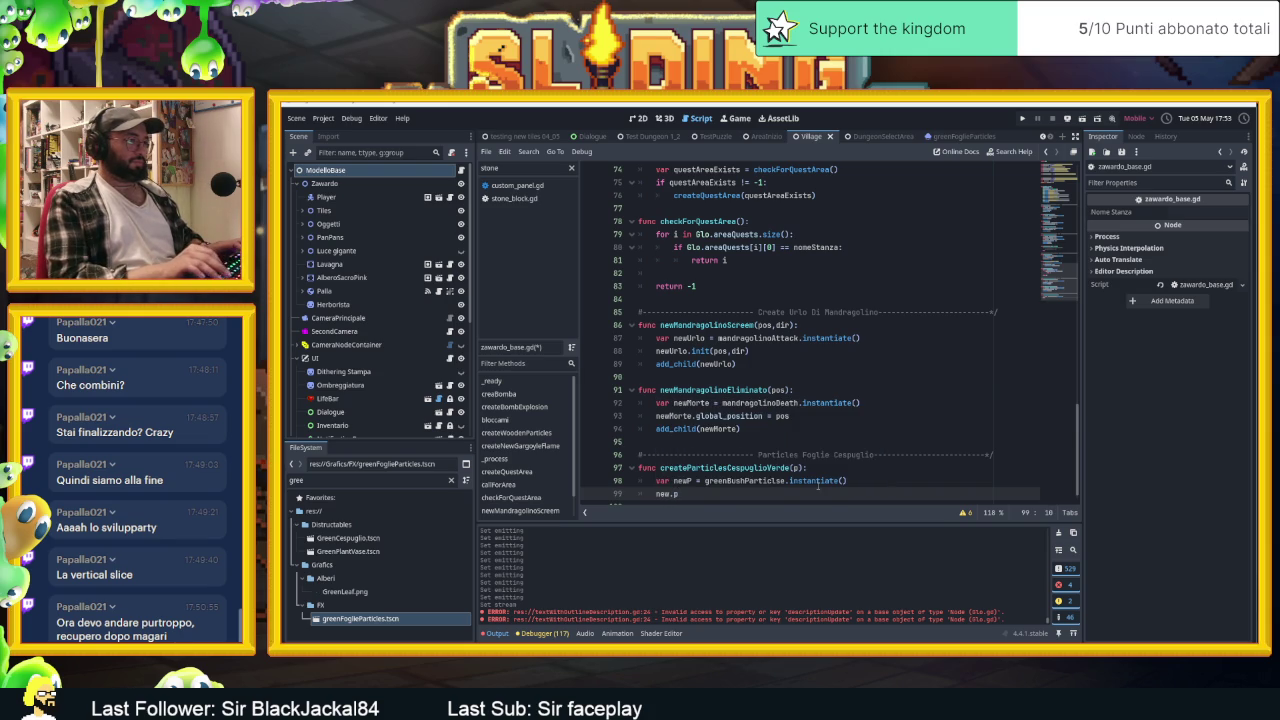
{"action": "key", "text": "BackSpace"}
{"action": "key", "text": "BackSpace"}
{"action": "type", "text": "P"}
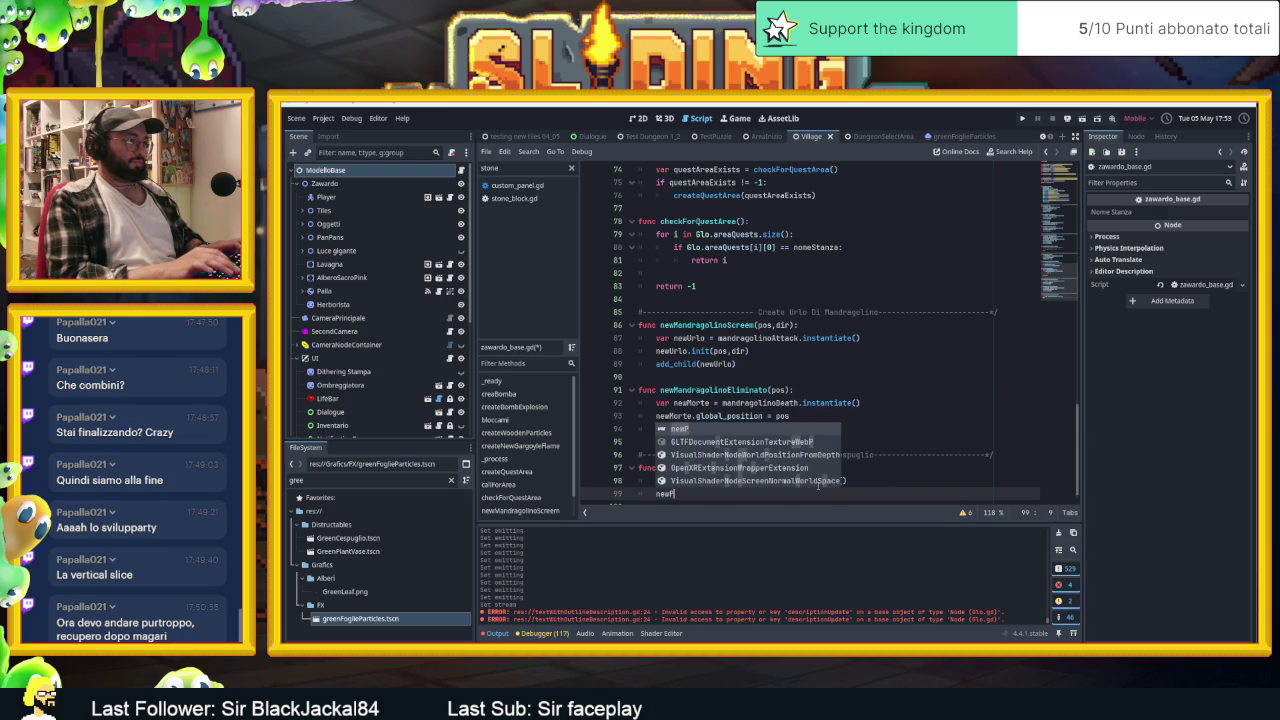
{"action": "type", "text": ".globa"}
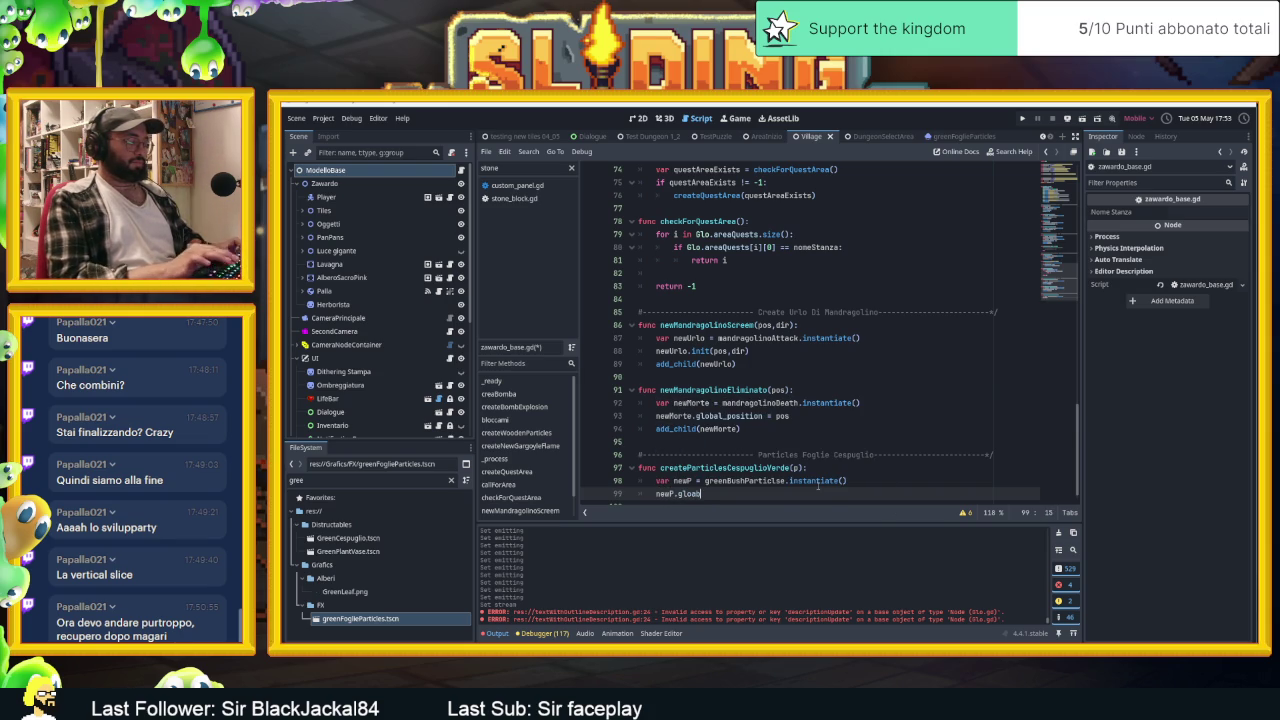
{"action": "type", "text": "l_position"}
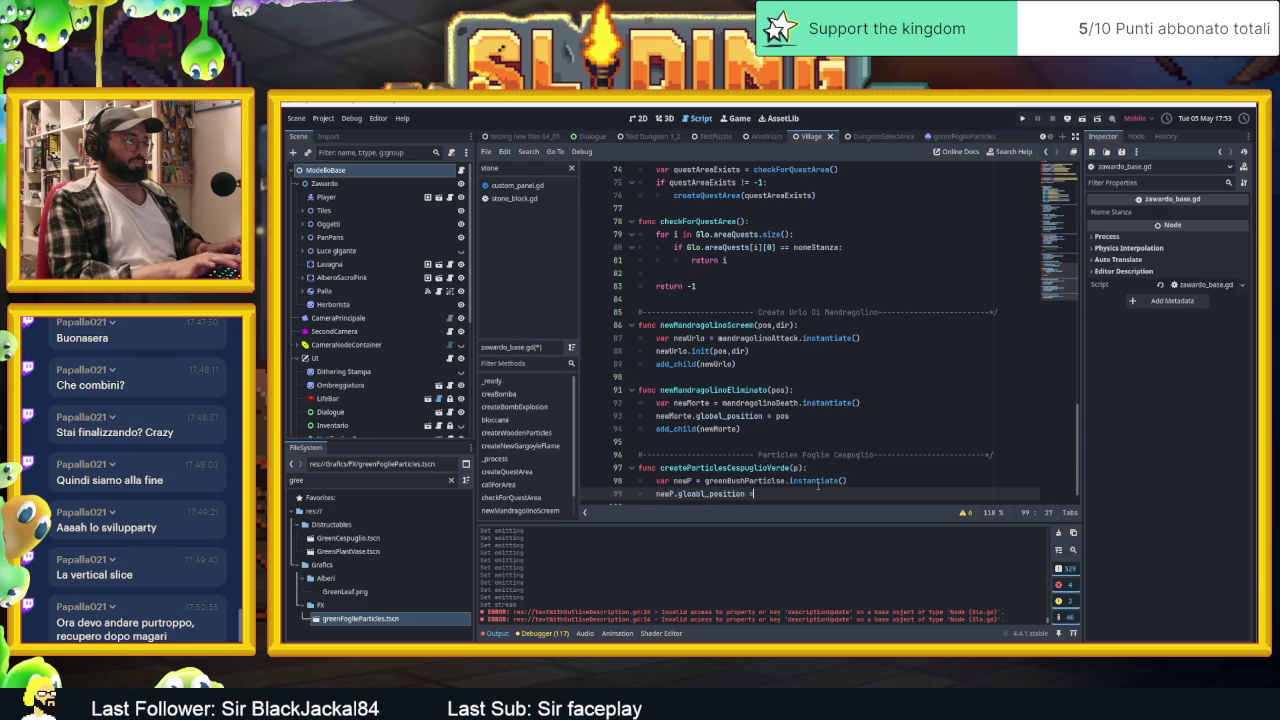
{"action": "type", "text": " = p"}
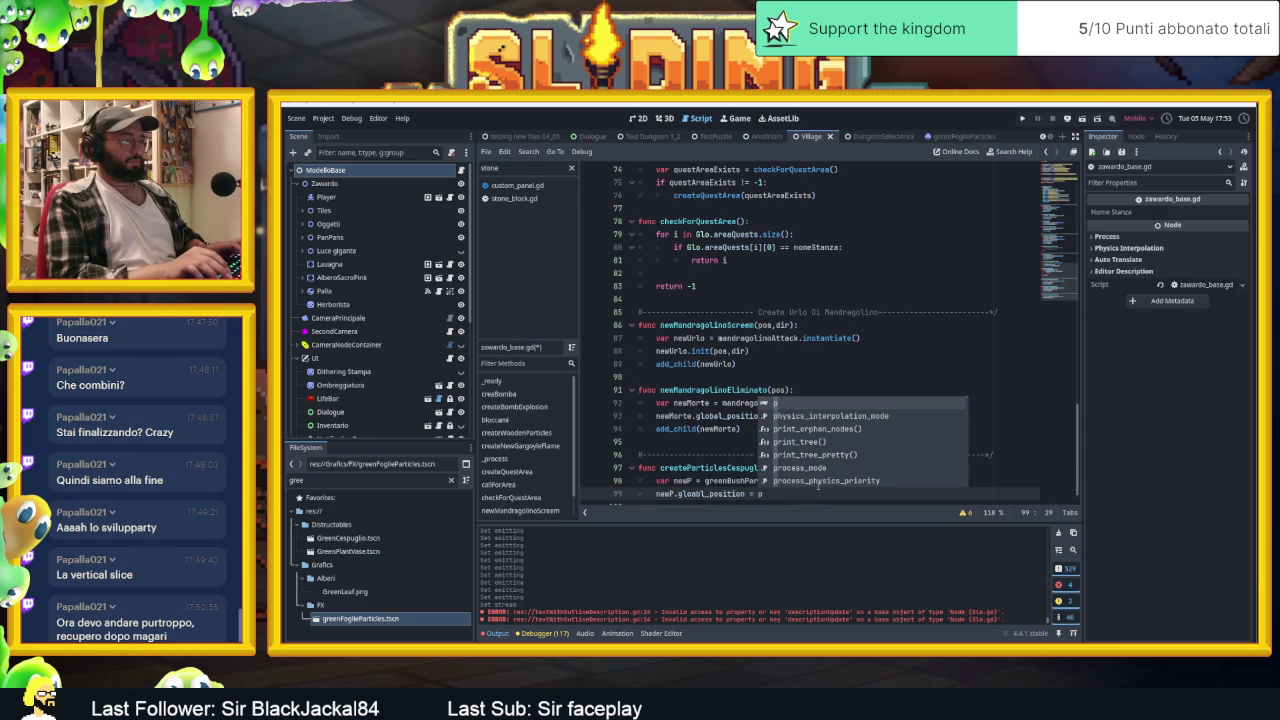
{"action": "key", "text": "Return"}
{"action": "key", "text": "Return"}
{"action": "type", "text": "add"}
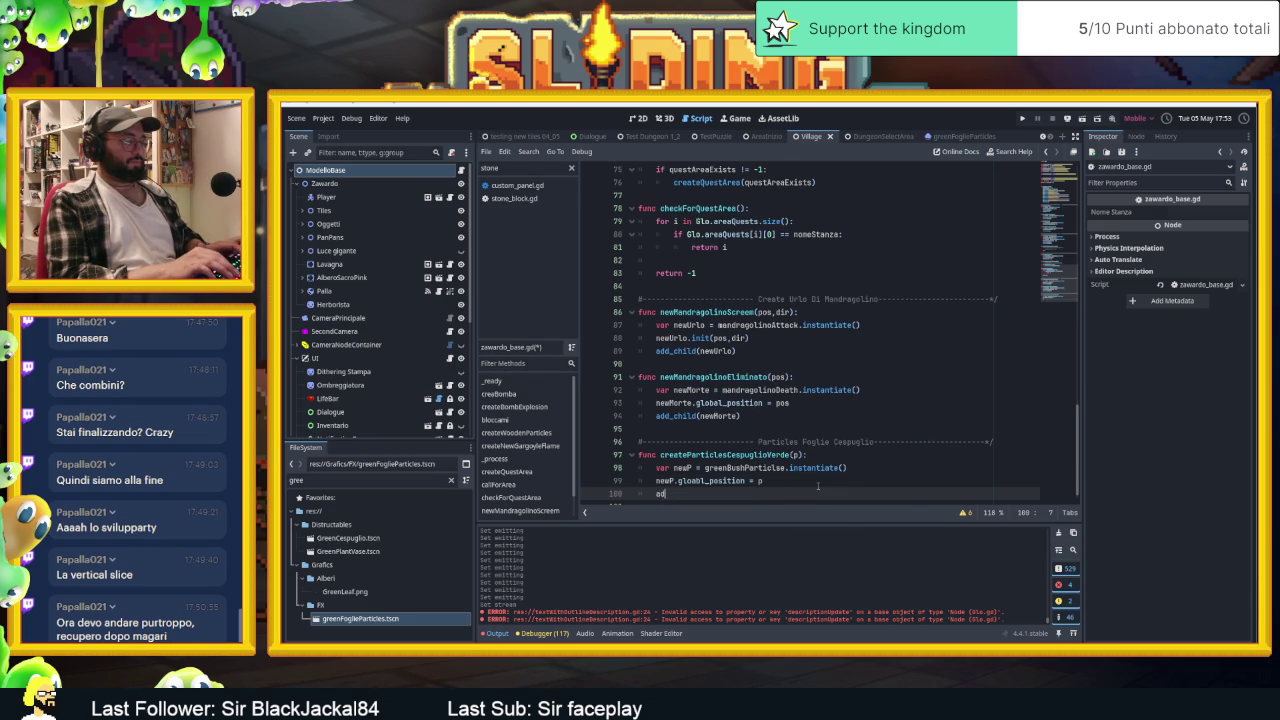
{"action": "key", "text": "Return"}
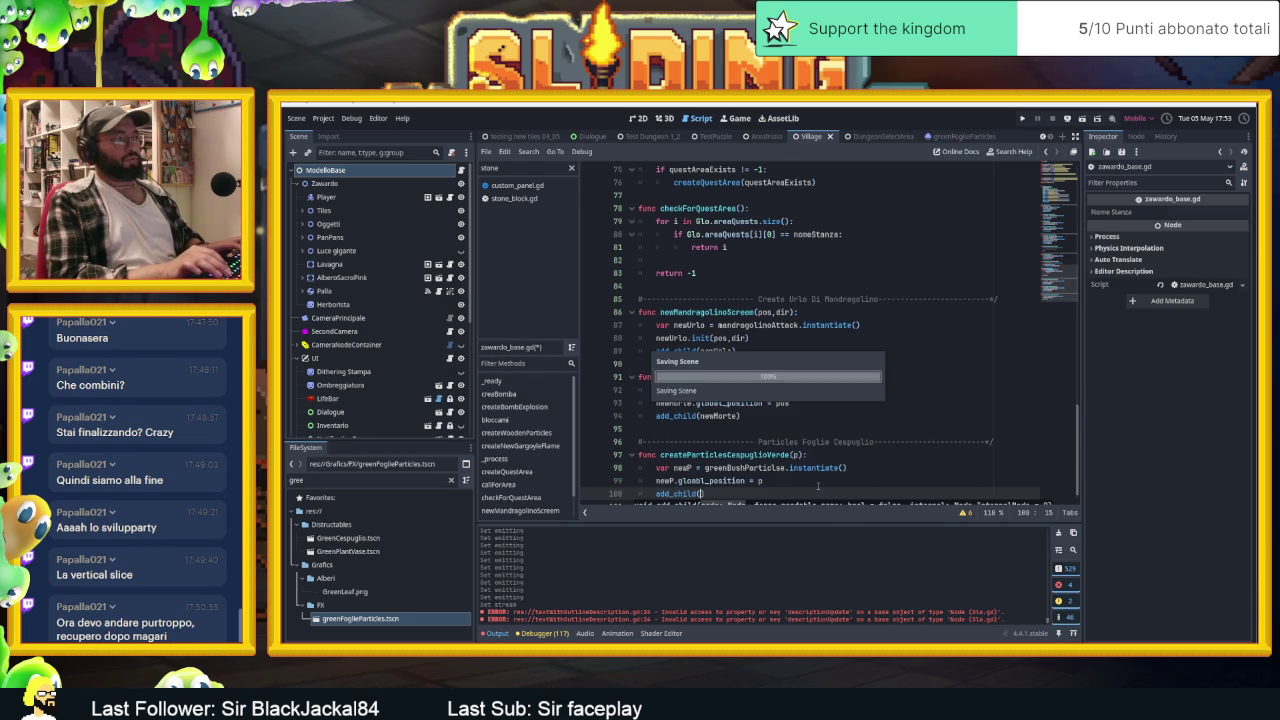
{"action": "type", "text": "new"}
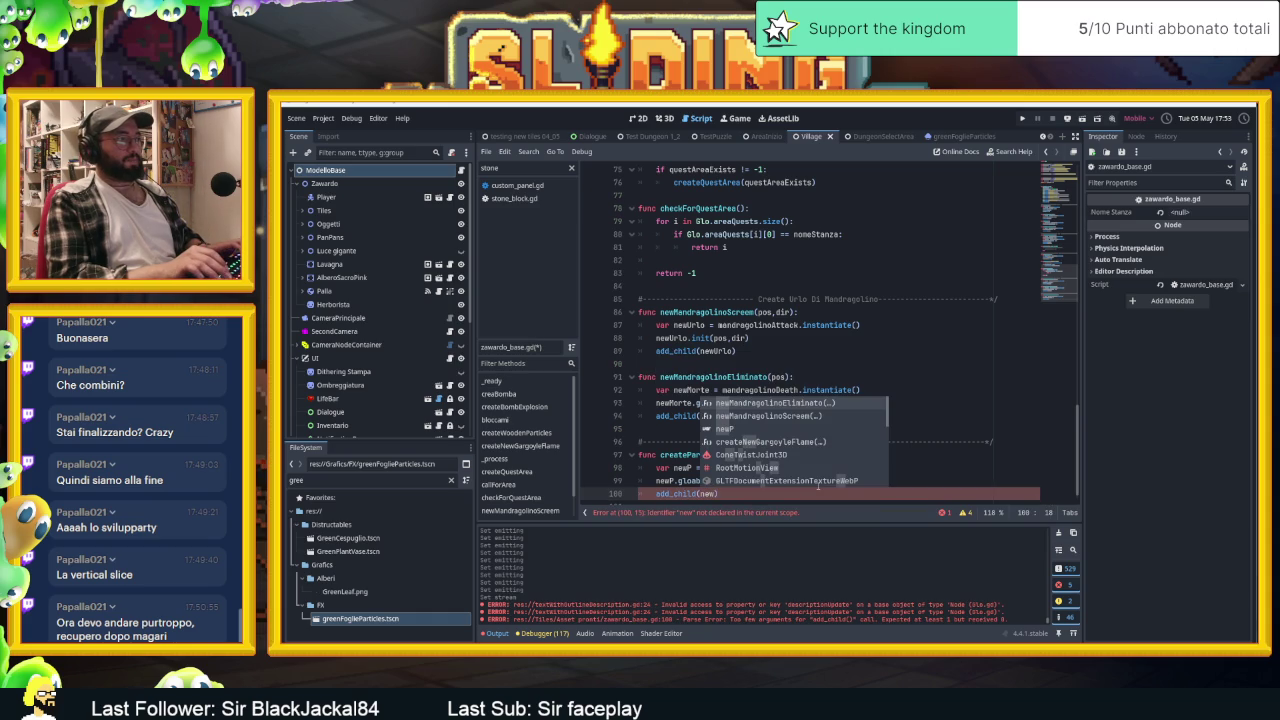
{"action": "type", "text": "P"}
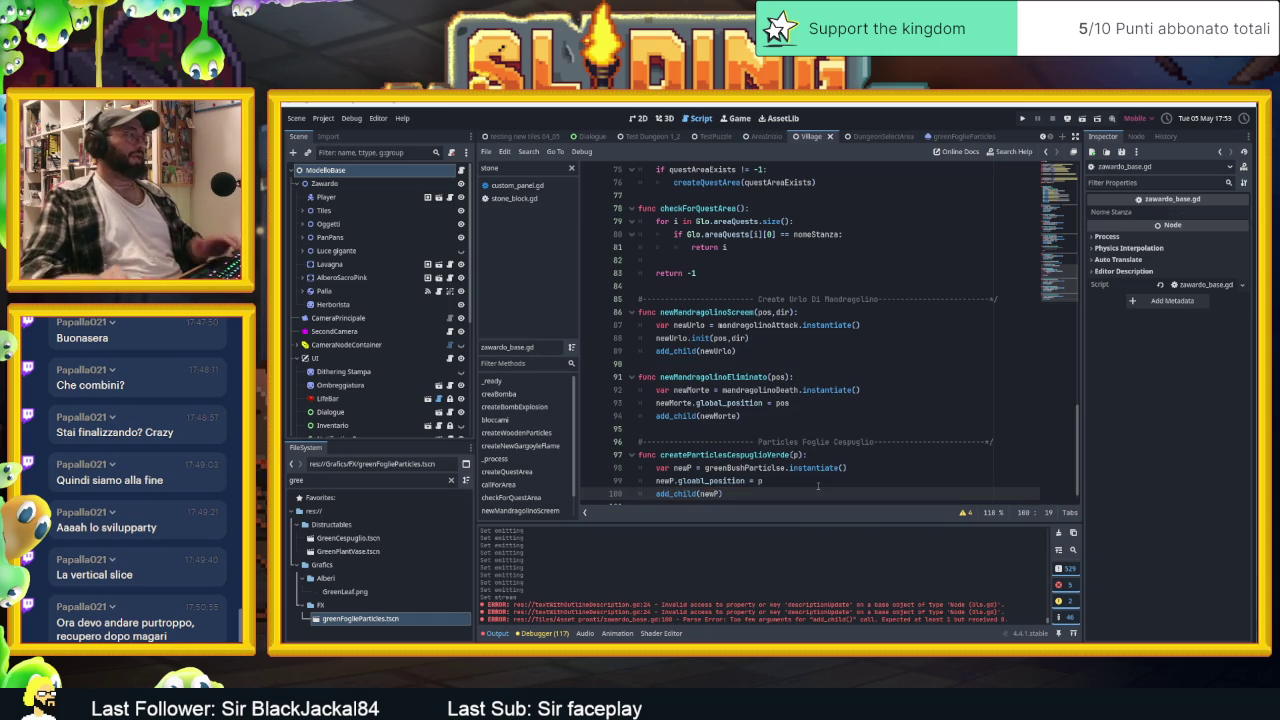
Scroll up to _ready() and add a new line after the mandragolinoDeath connect call
{"action": "scroll", "coordinate": [816, 484], "scroll_direction": "up", "scroll_amount": 5}
{"action": "scroll", "coordinate": [813, 482], "scroll_direction": "up", "scroll_amount": 15}
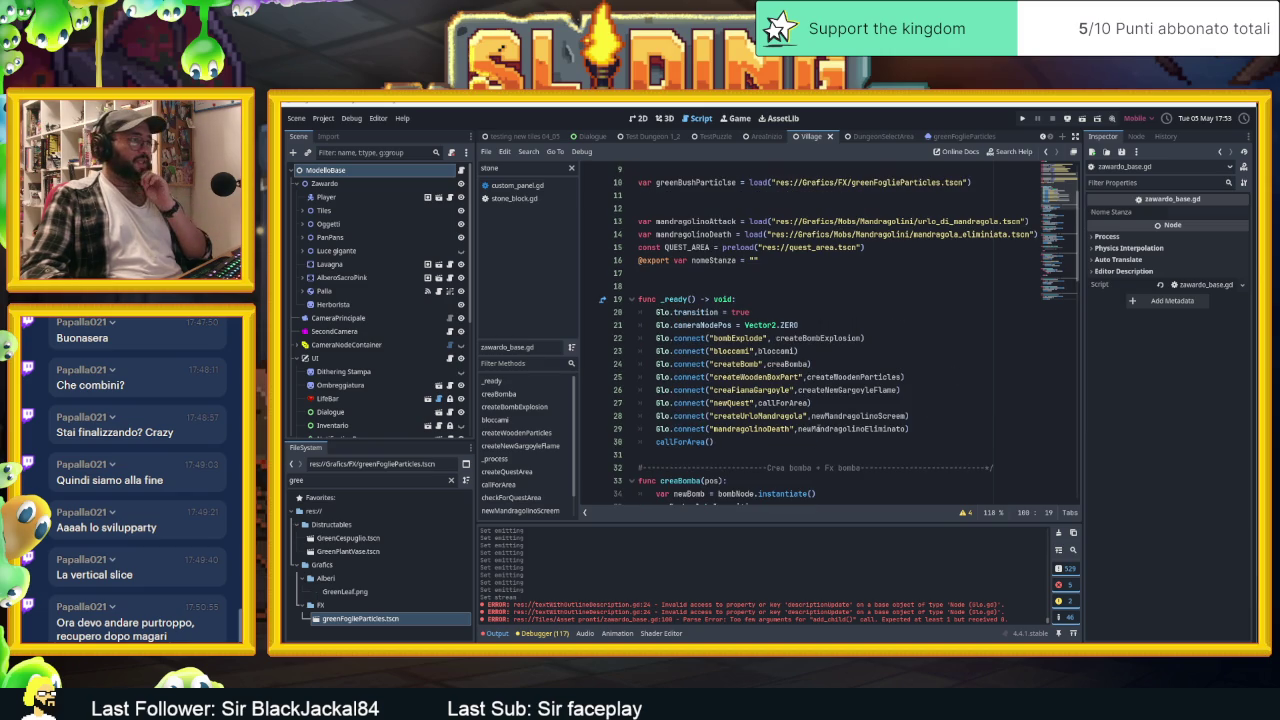
{"action": "left_click", "coordinate": [951, 432]}
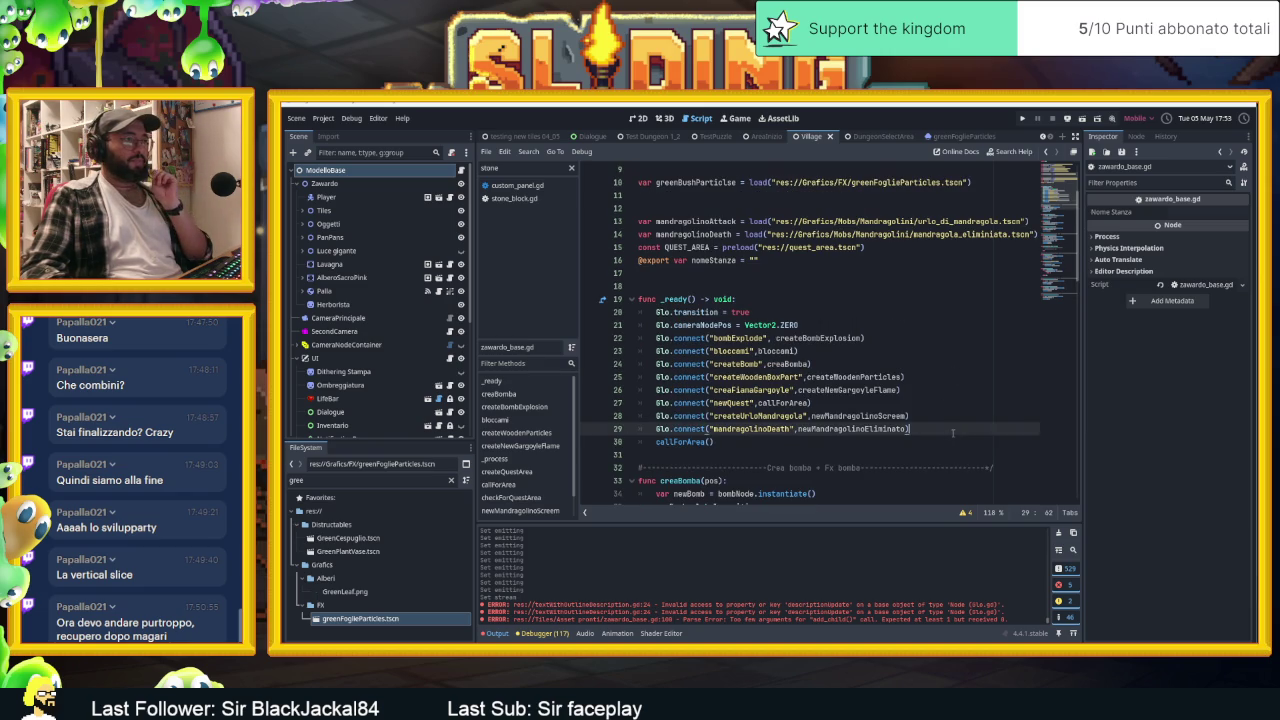
{"action": "key", "text": "Return"}
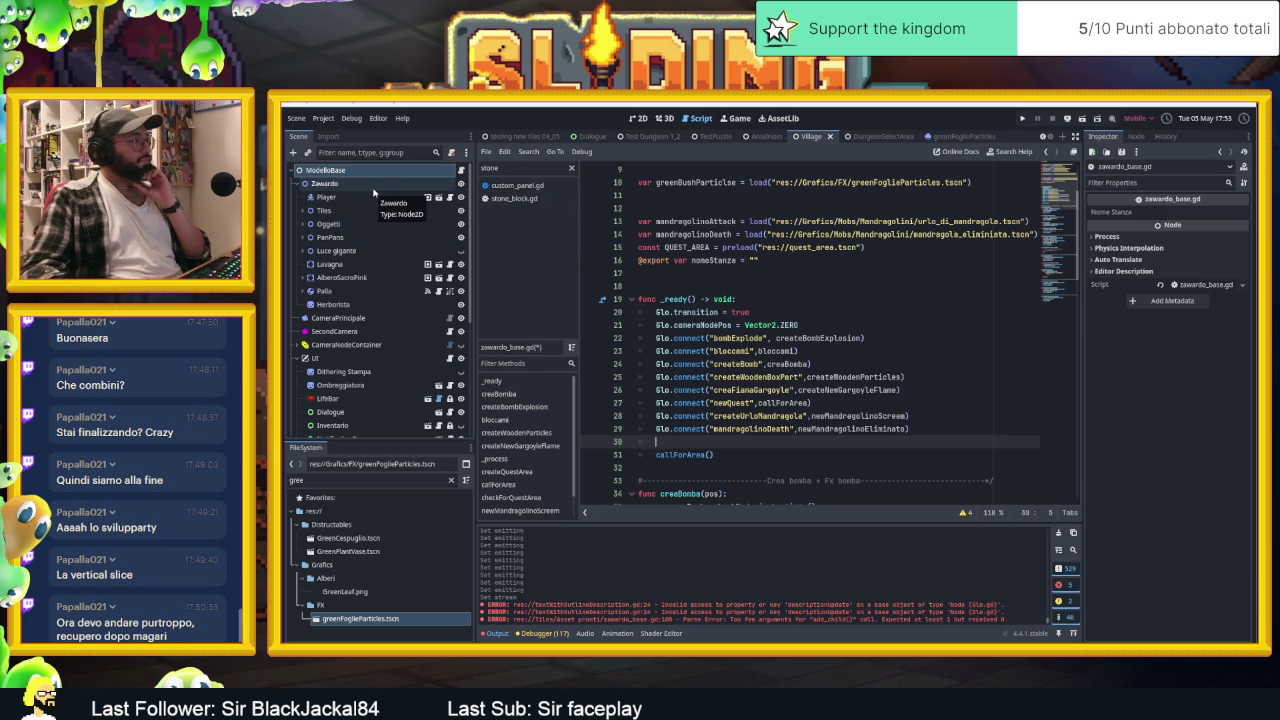
Filter the script list for 'Glo' and open Glo.gd
{"action": "double_click", "coordinate": [498, 168]}
{"action": "type", "text": "Glo"}
{"action": "key", "text": "Return"}
{"action": "scroll", "coordinate": [1061, 308], "scroll_direction": "down", "scroll_amount": 15}
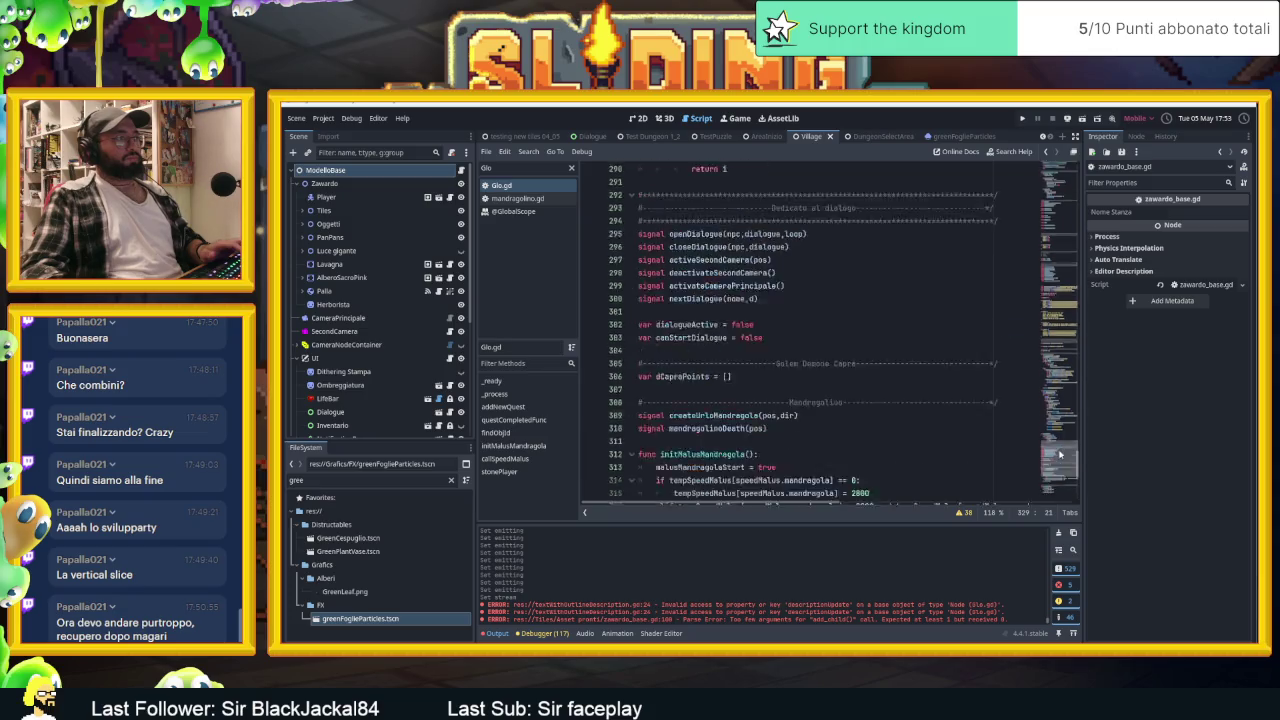
{"action": "mouse_move", "coordinate": [1061, 308]}
{"action": "left_mouse_down"}
{"action": "mouse_move", "coordinate": [1050, 352]}
{"action": "mouse_move", "coordinate": [1048, 338]}
{"action": "mouse_move", "coordinate": [1048, 487]}
{"action": "mouse_move", "coordinate": [1062, 167]}
{"action": "mouse_move", "coordinate": [1068, 240]}
{"action": "left_mouse_up"}
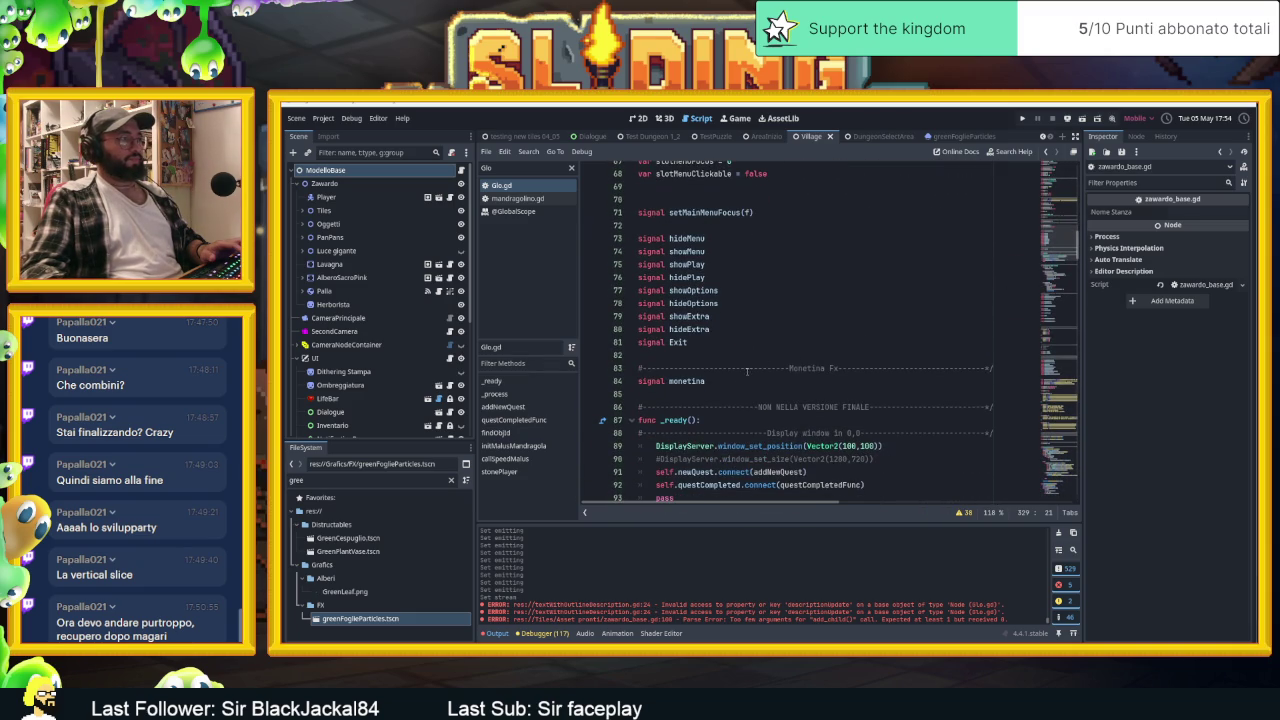
Add a dashed '#- Signals Particles' section header below the monetina signal
{"action": "left_click", "coordinate": [721, 391]}
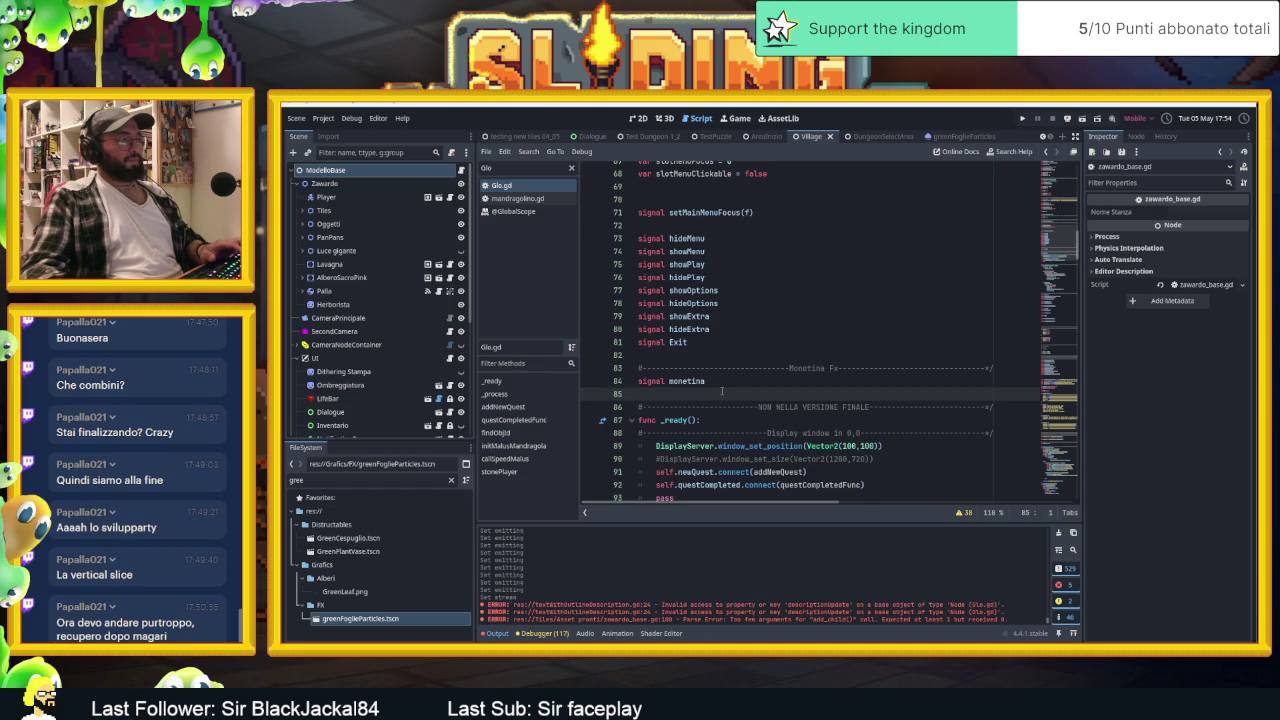
{"action": "key", "text": "Return"}
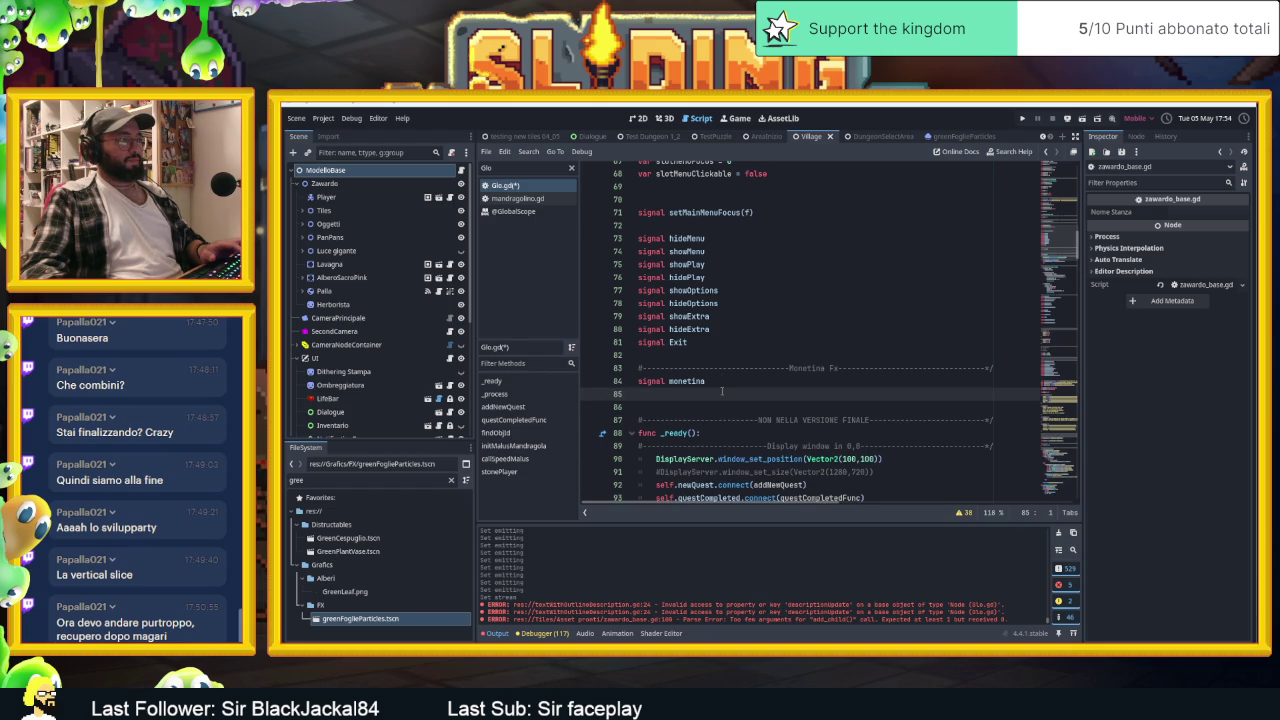
{"action": "key", "text": "Return"}
{"action": "type", "text": "#-signals"}
{"action": "key", "text": "ctrl+Left"}
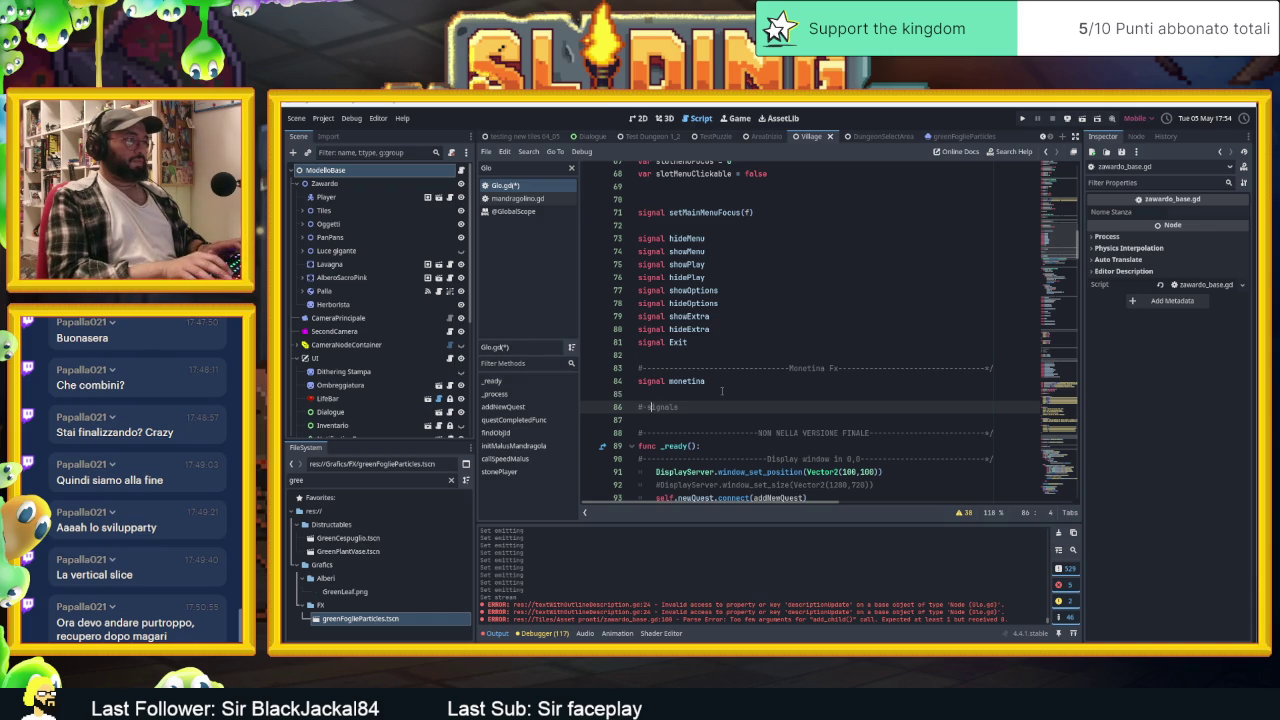
{"action": "key", "text": "Delete"}
{"action": "type", "text": "Signa"}
{"action": "key", "text": "End"}
{"action": "type", "text": "Parti"}
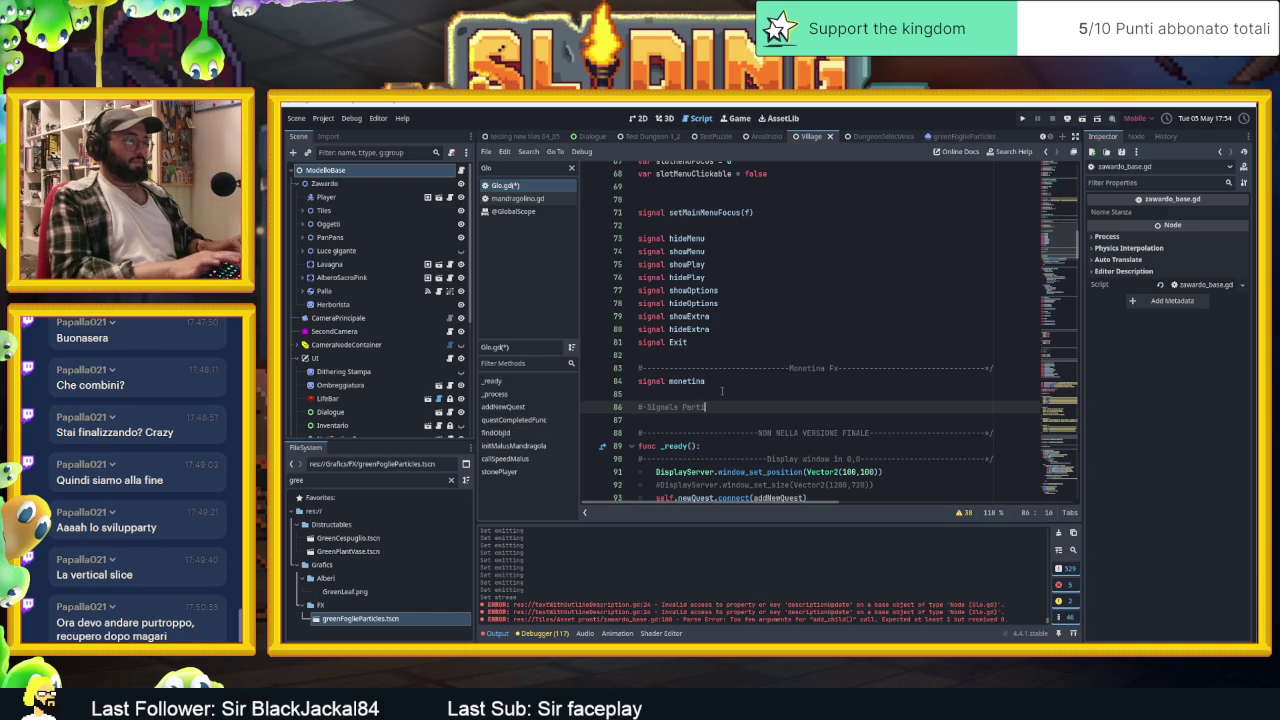
{"action": "type", "text": "cles"}
{"action": "key", "text": "Return"}
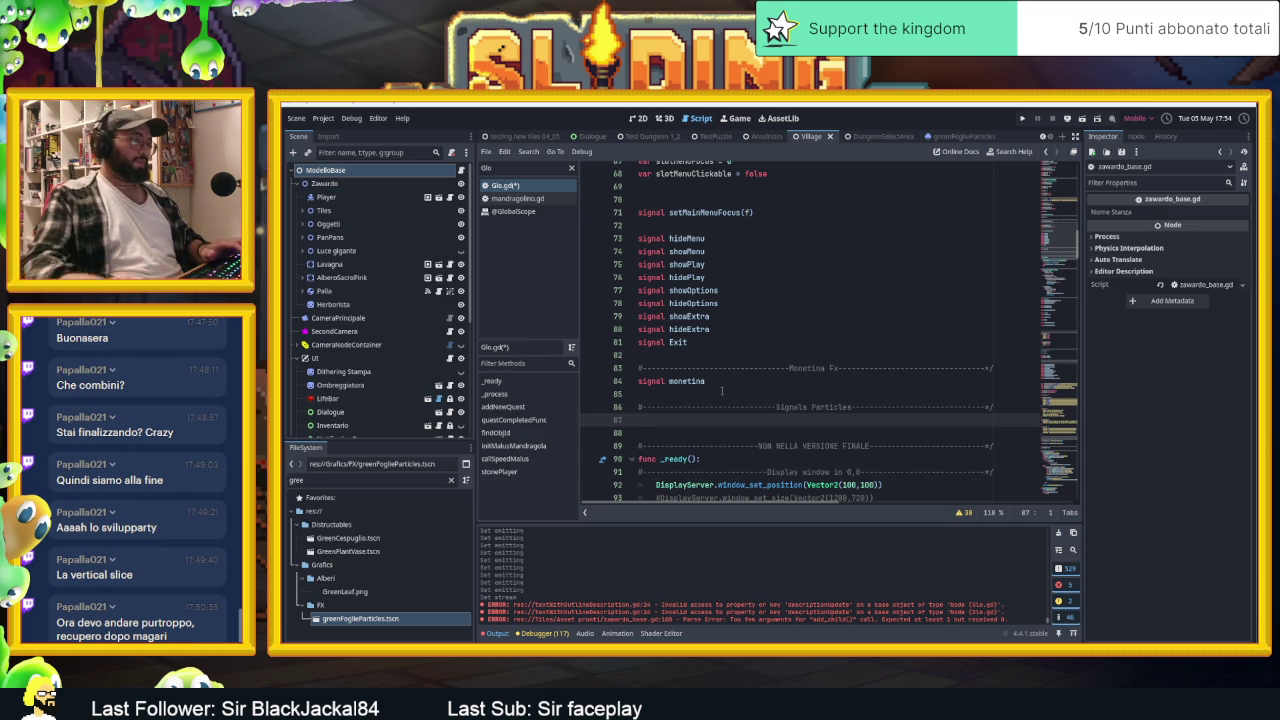
Remove the Signals Particles header lines added earlier
{"action": "scroll", "coordinate": [721, 391], "scroll_direction": "down", "scroll_amount": 9}
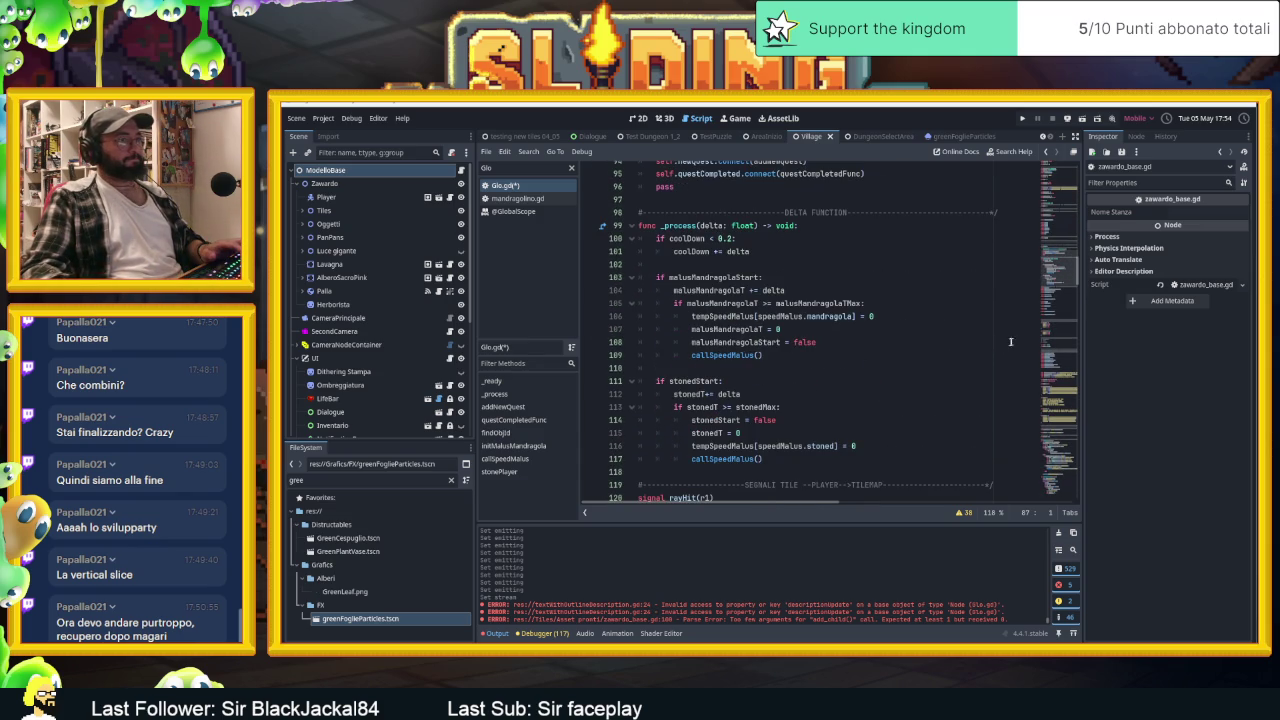
{"action": "scroll", "coordinate": [1061, 284], "scroll_direction": "down", "scroll_amount": 5}
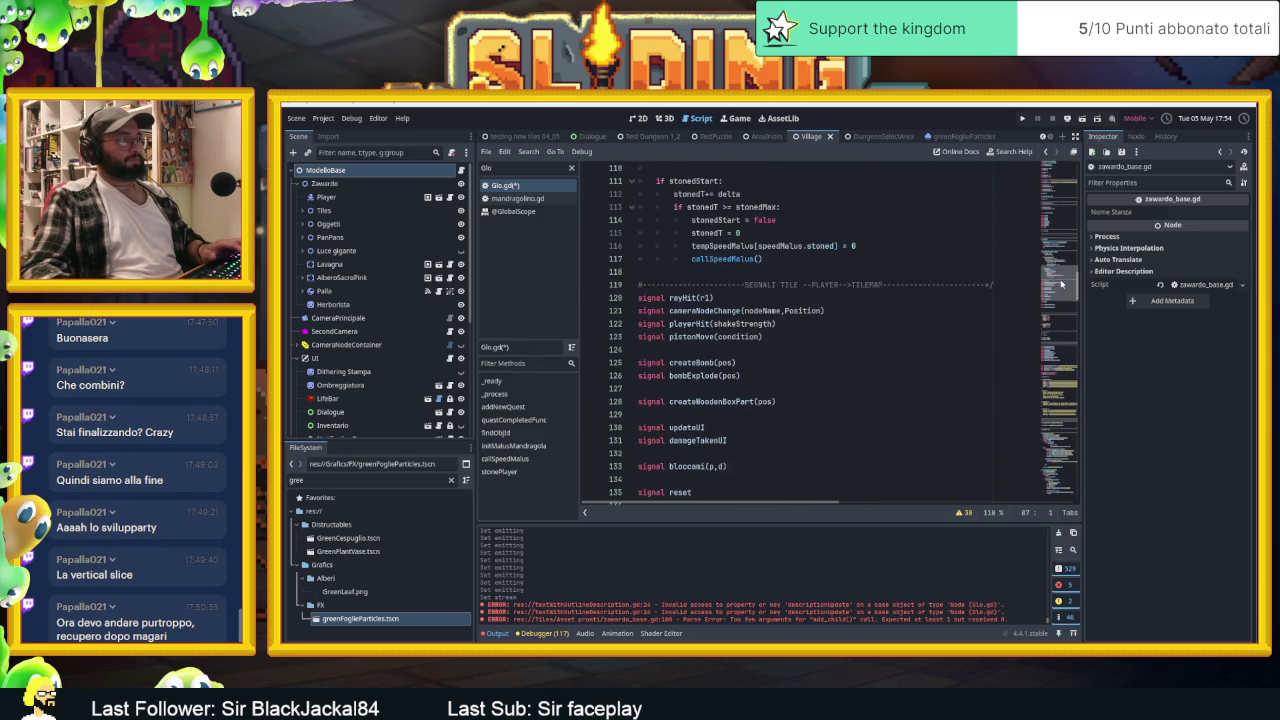
{"action": "scroll", "coordinate": [1061, 284], "scroll_direction": "down", "scroll_amount": 3}
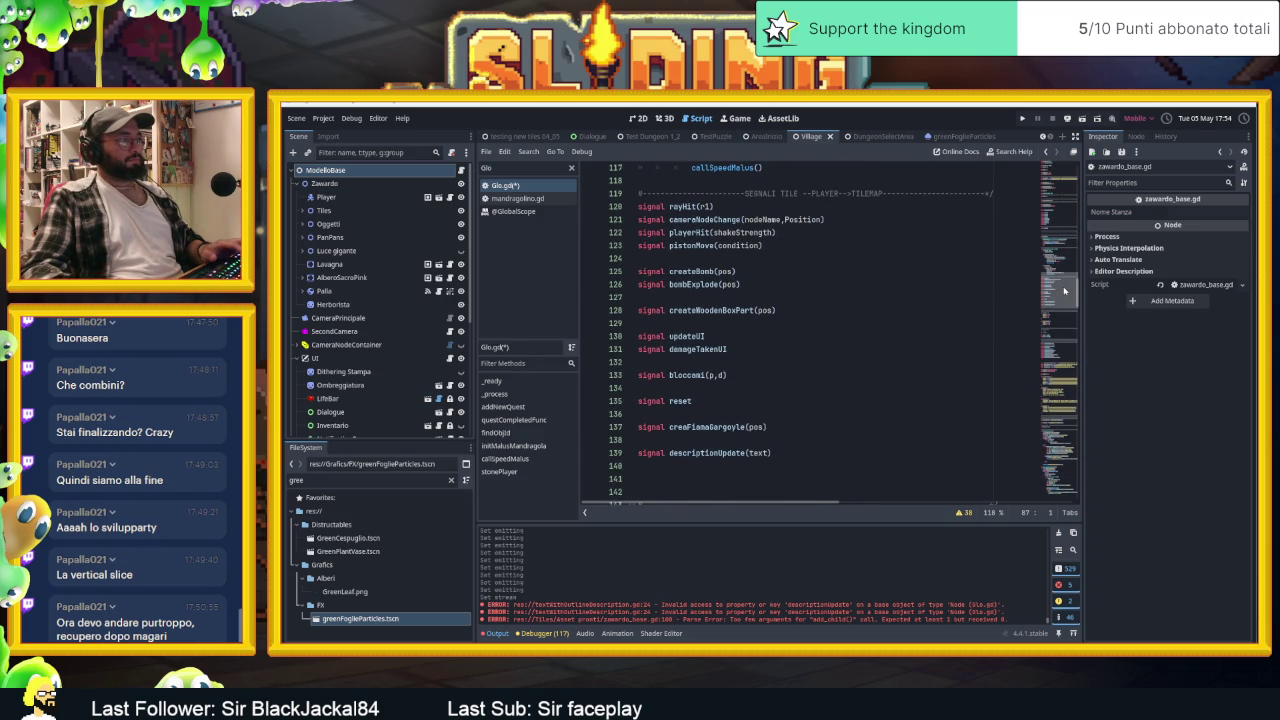
{"action": "left_click", "coordinate": [806, 310]}
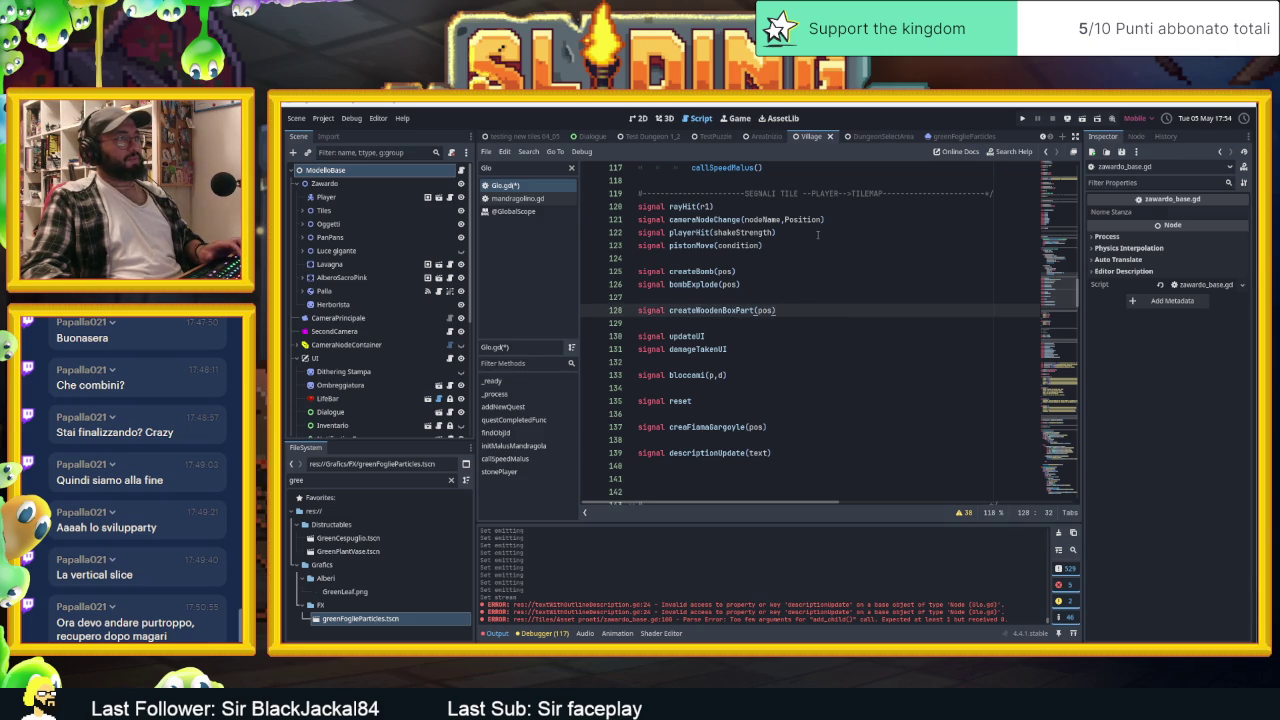
{"action": "scroll", "coordinate": [812, 258], "scroll_direction": "up", "scroll_amount": 5}
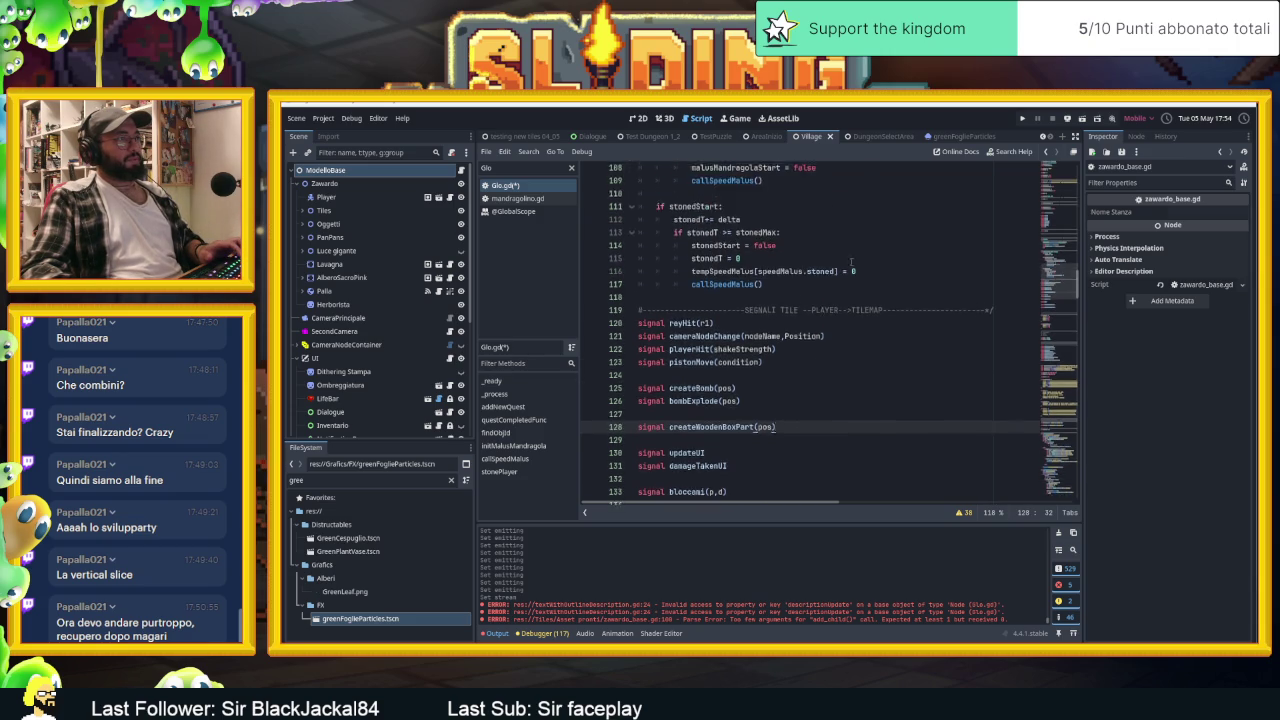
{"action": "scroll", "coordinate": [806, 281], "scroll_direction": "up", "scroll_amount": 9}
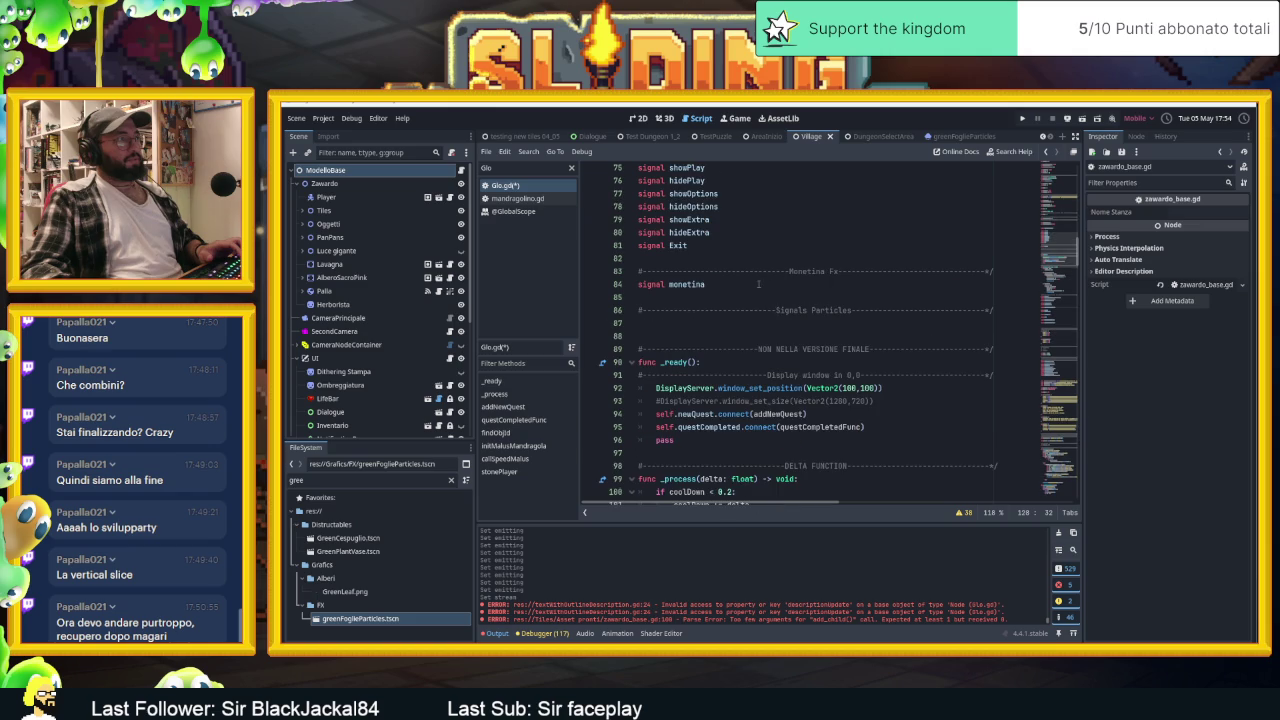
{"action": "left_click_drag", "start_coordinate": [602, 323], "coordinate": [597, 300]}
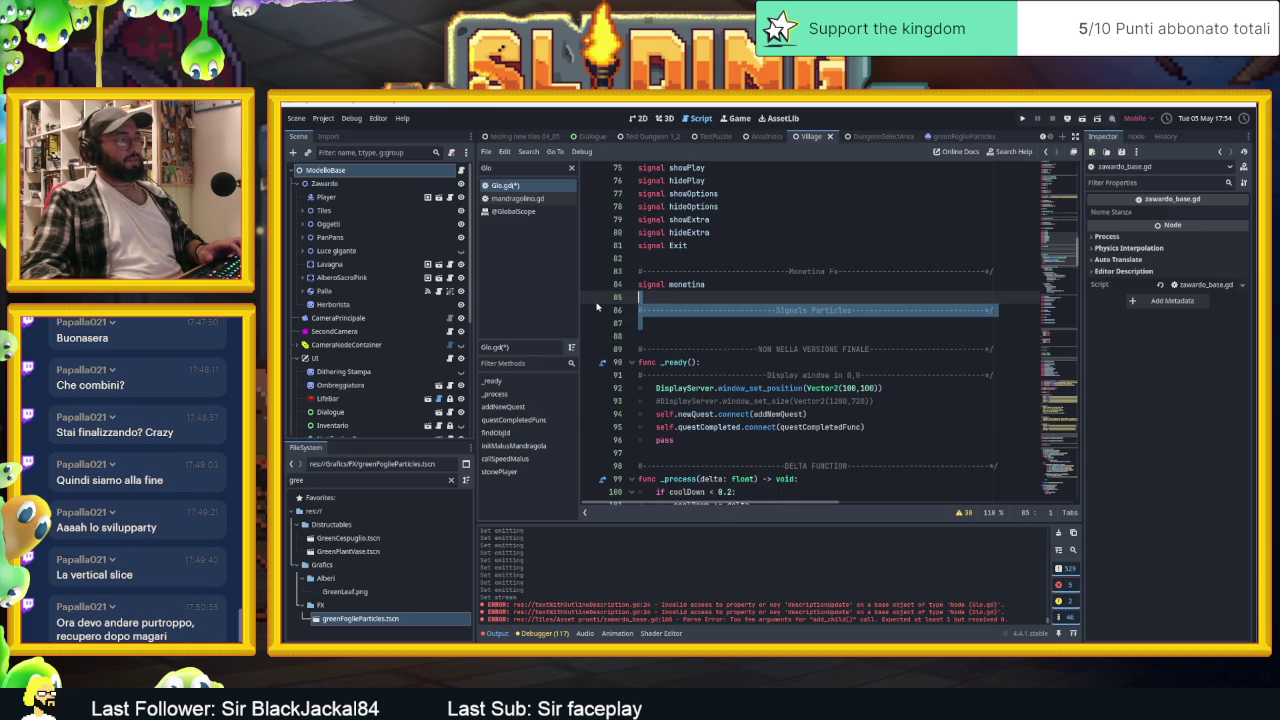
{"action": "key", "text": "BackSpace"}
Declare signal createGreenLeafParticles(p) below descriptionUpdate and save Glo.gd
{"action": "scroll", "coordinate": [733, 357], "scroll_direction": "down", "scroll_amount": 12}
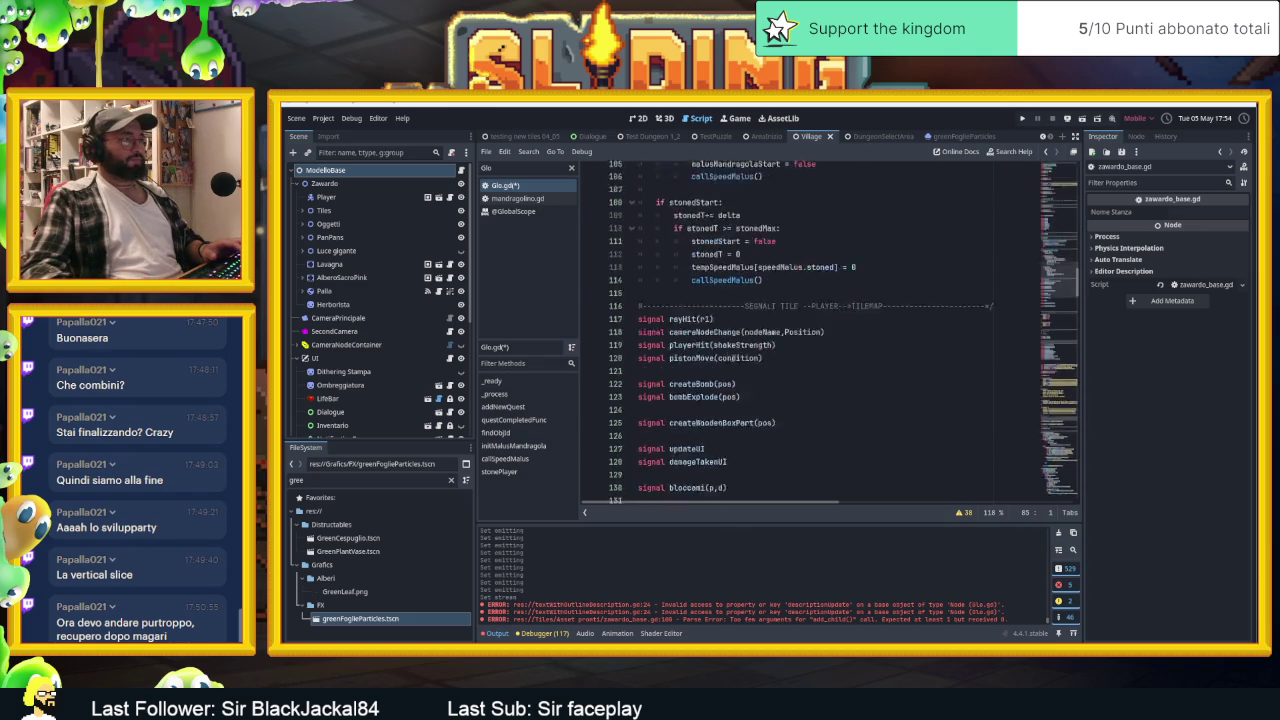
{"action": "scroll", "coordinate": [733, 357], "scroll_direction": "down", "scroll_amount": 3}
{"action": "left_click", "coordinate": [708, 401]}
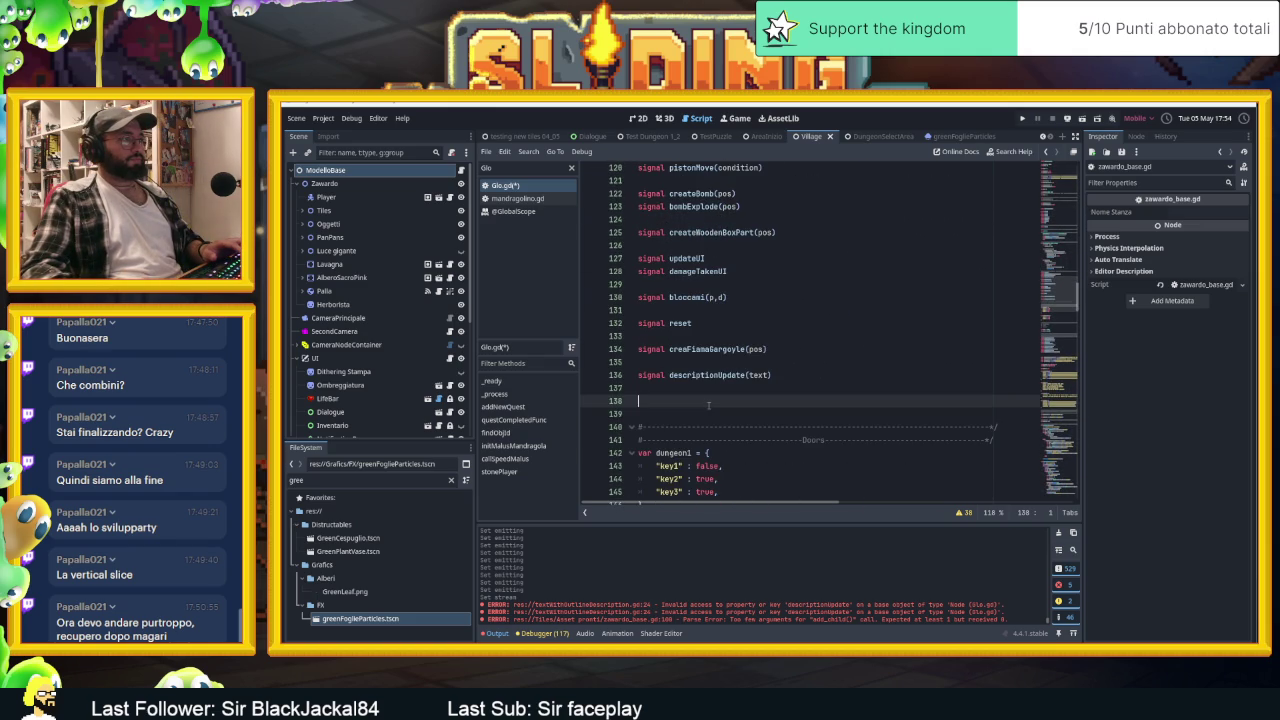
{"action": "type", "text": "signa"}
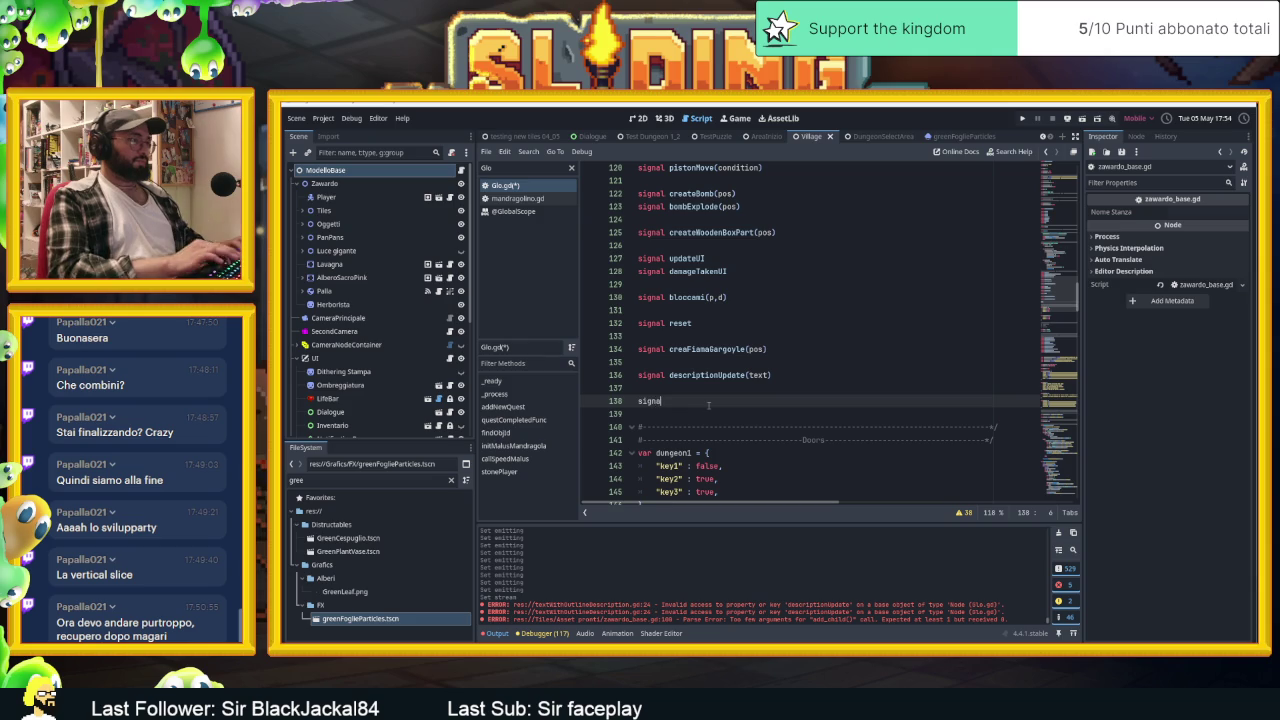
{"action": "type", "text": "l createGre"}
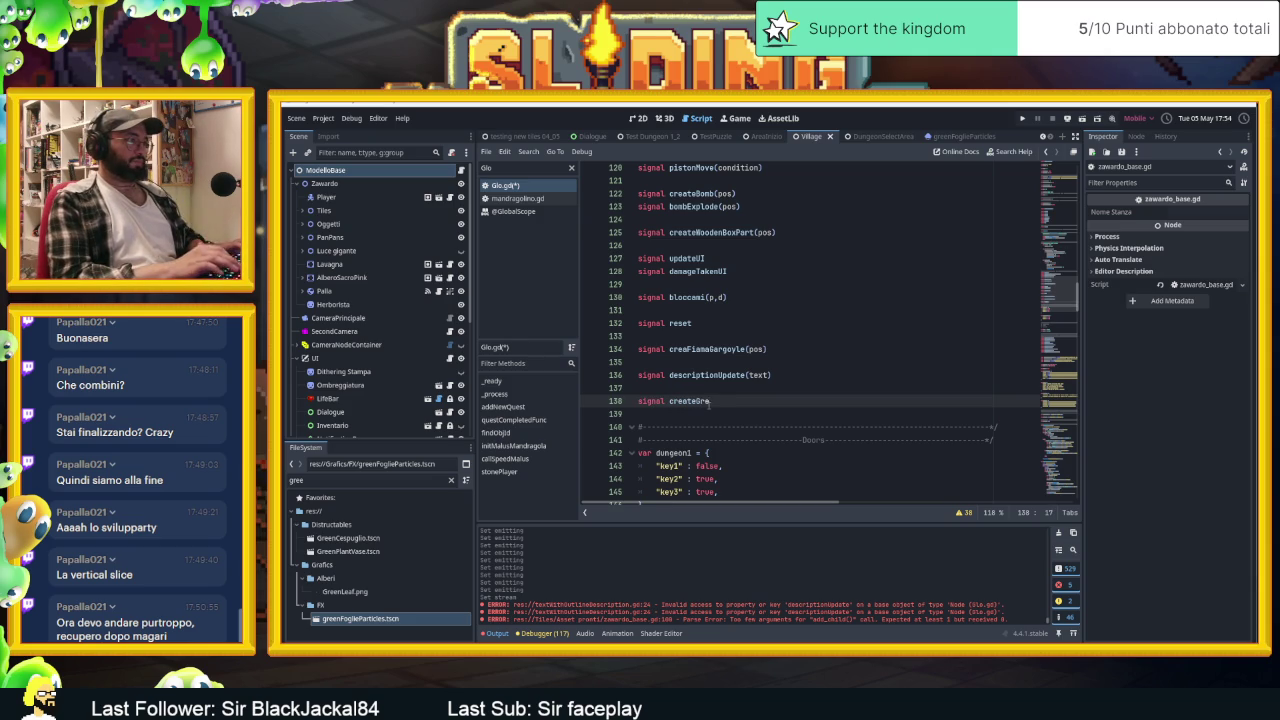
{"action": "type", "text": "enLeaf"}
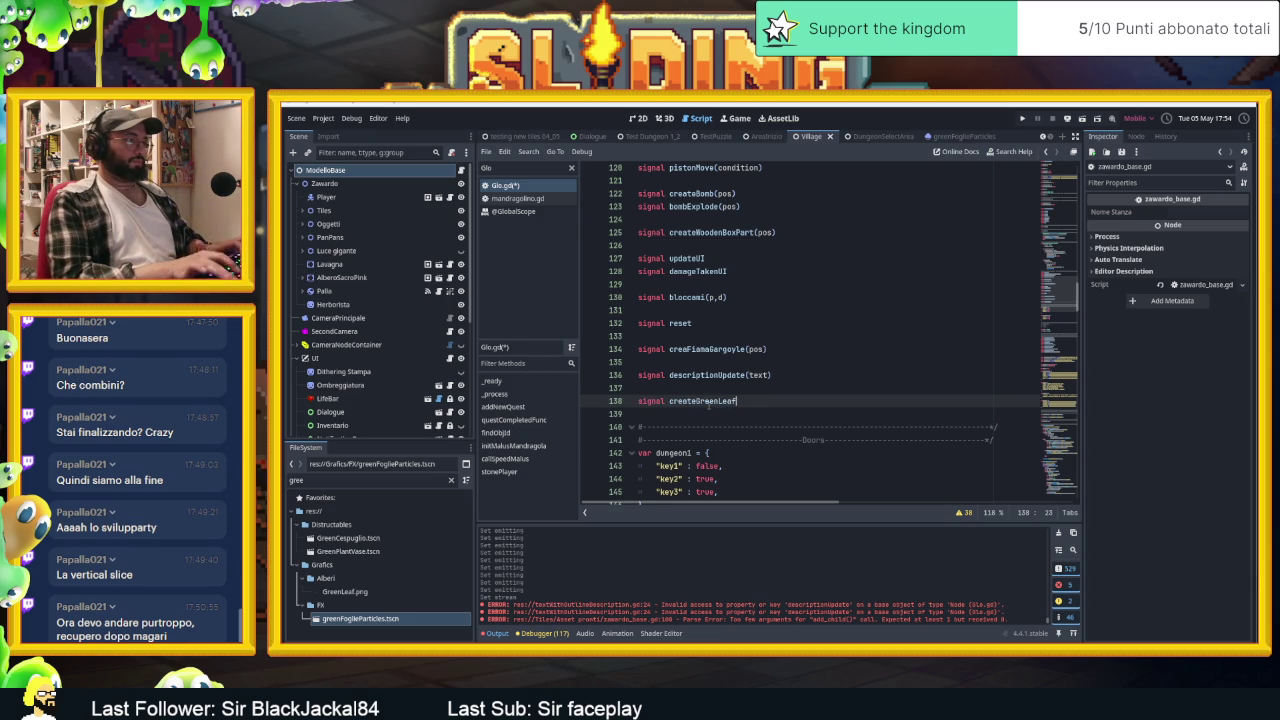
{"action": "type", "text": "Particles(p"}
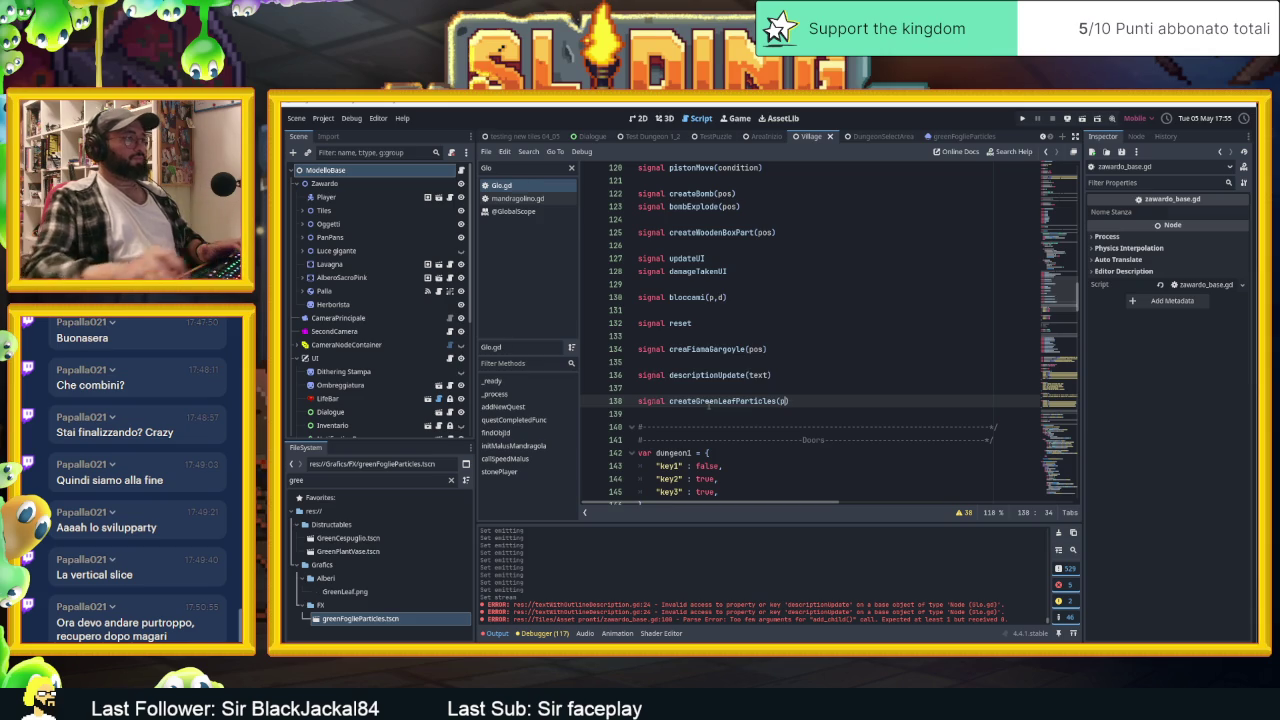
{"action": "key", "text": "ctrl+s"}
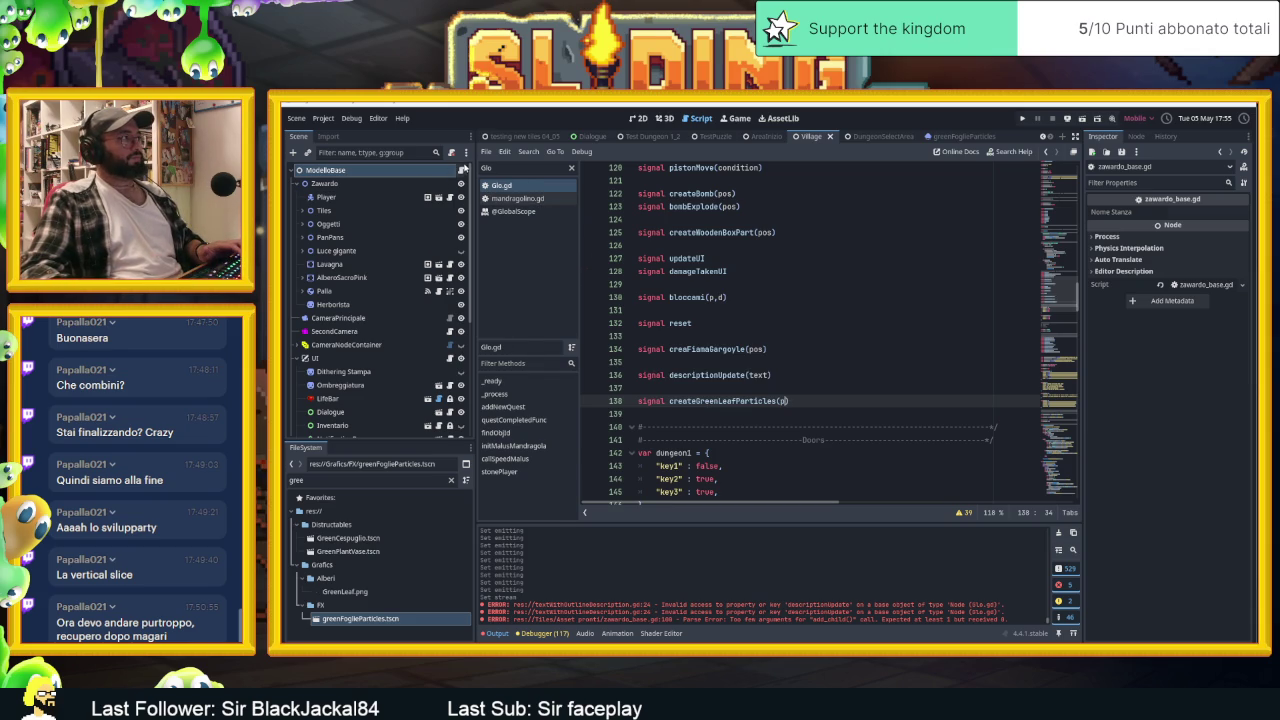
In zawardo_base.gd's _ready, add Glo.connect("createGreenLeafParticles", createParticlesCespuglioVerde) on line 30
{"action": "left_click", "coordinate": [461, 170]}
{"action": "type", "text": "G"}
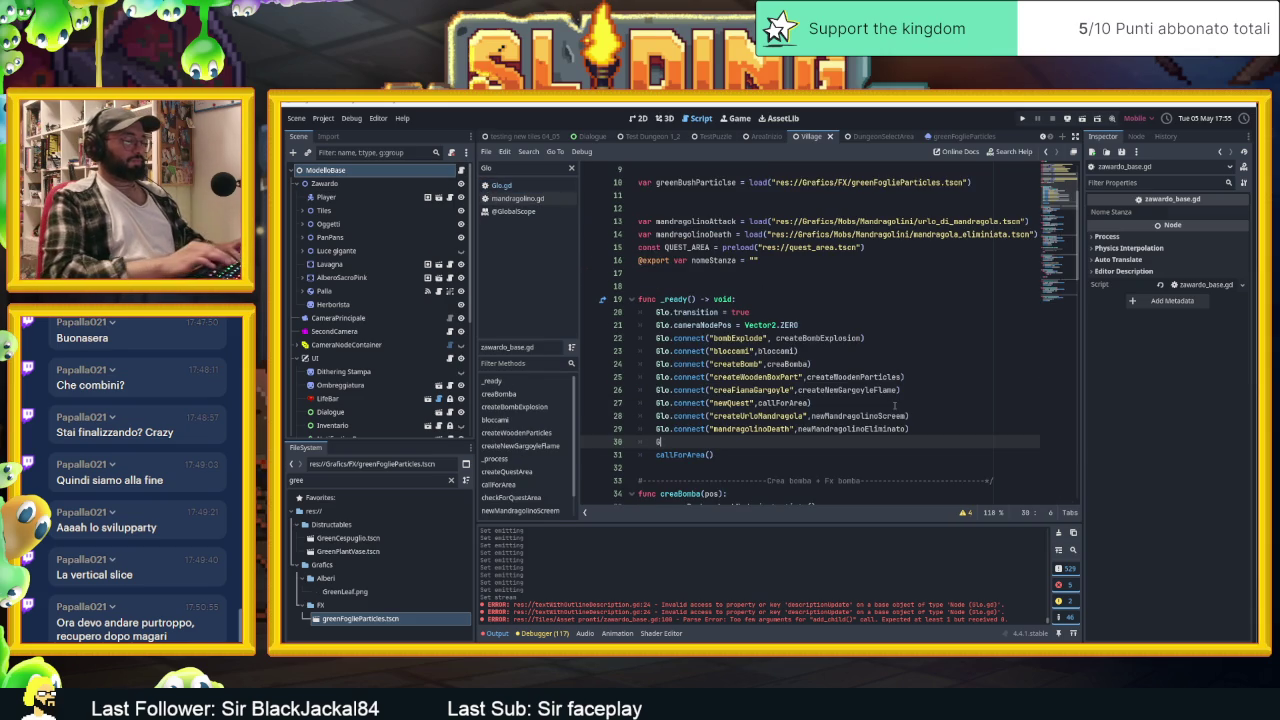
{"action": "type", "text": "lo.co"}
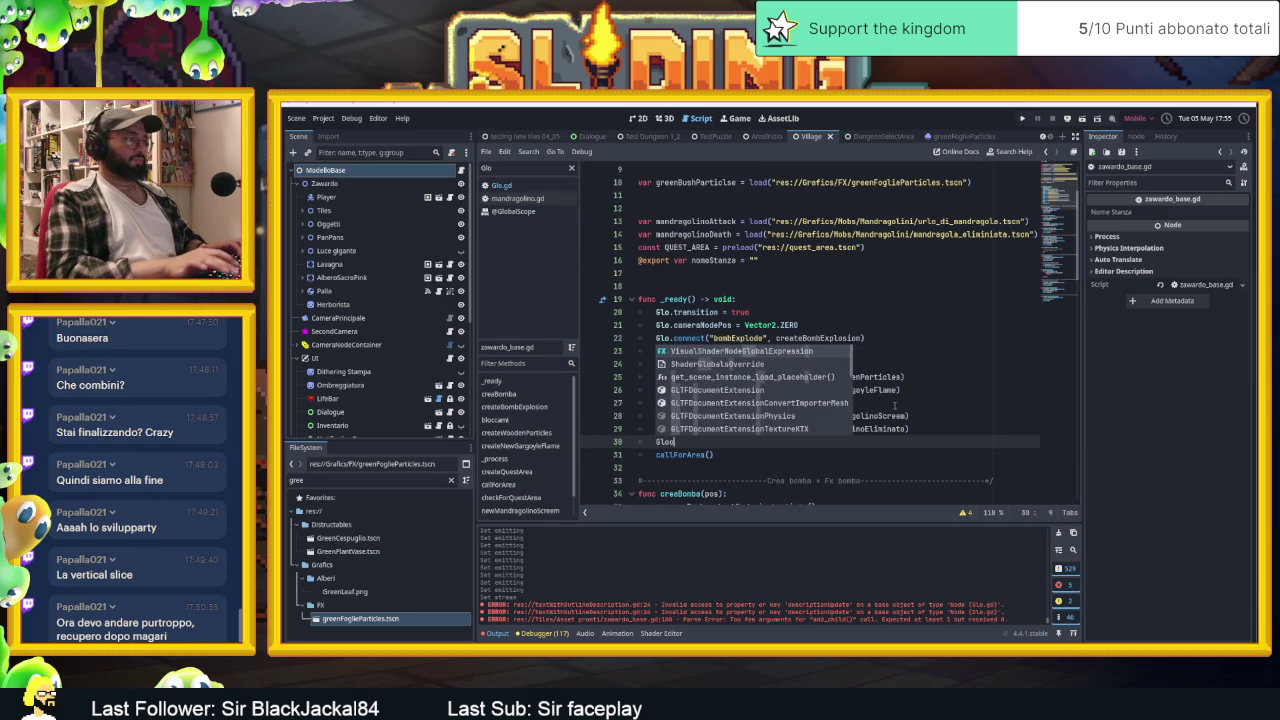
{"action": "type", "text": "nnect("}
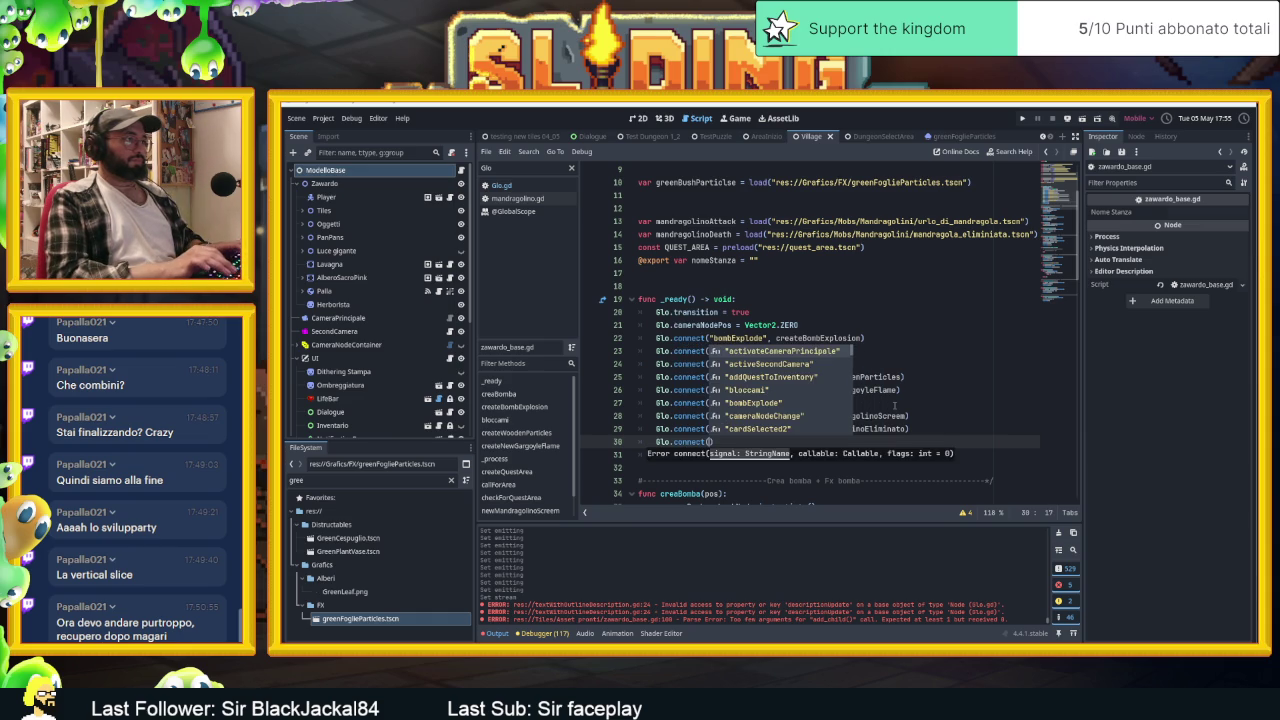
{"action": "type", "text": "\"create"}
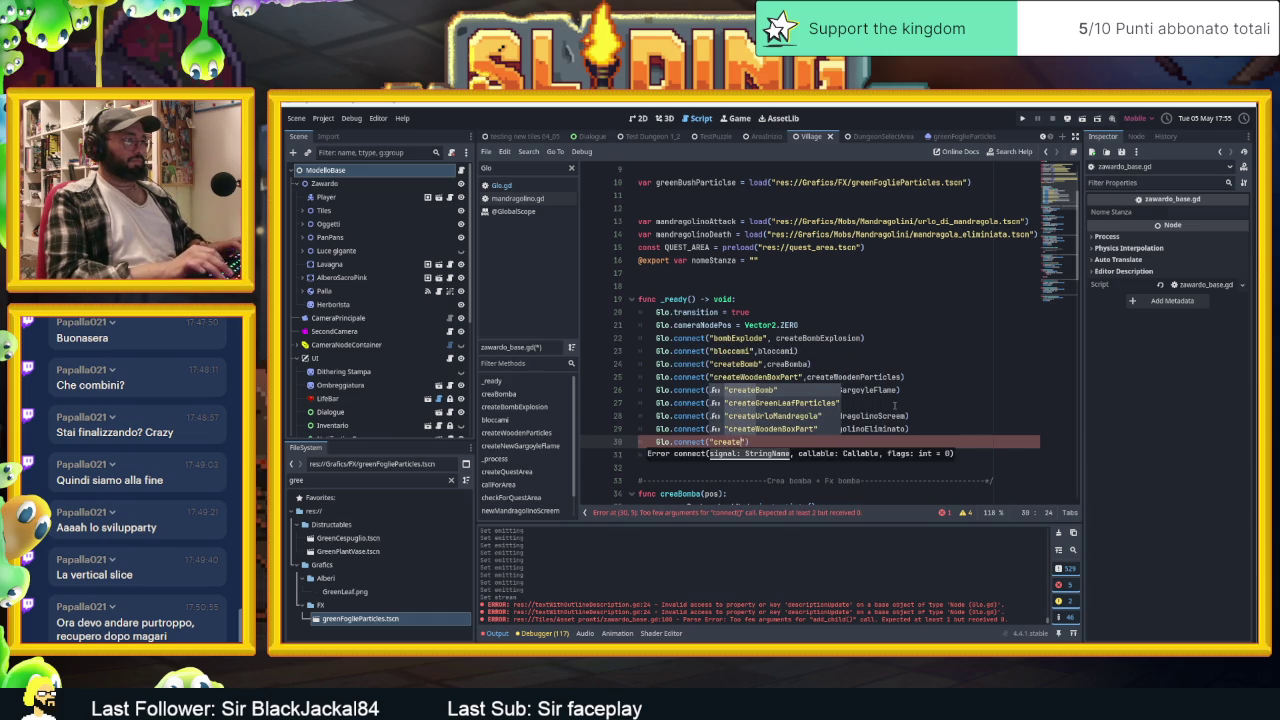
{"action": "key", "text": "Down"}
{"action": "key", "text": "Return"}
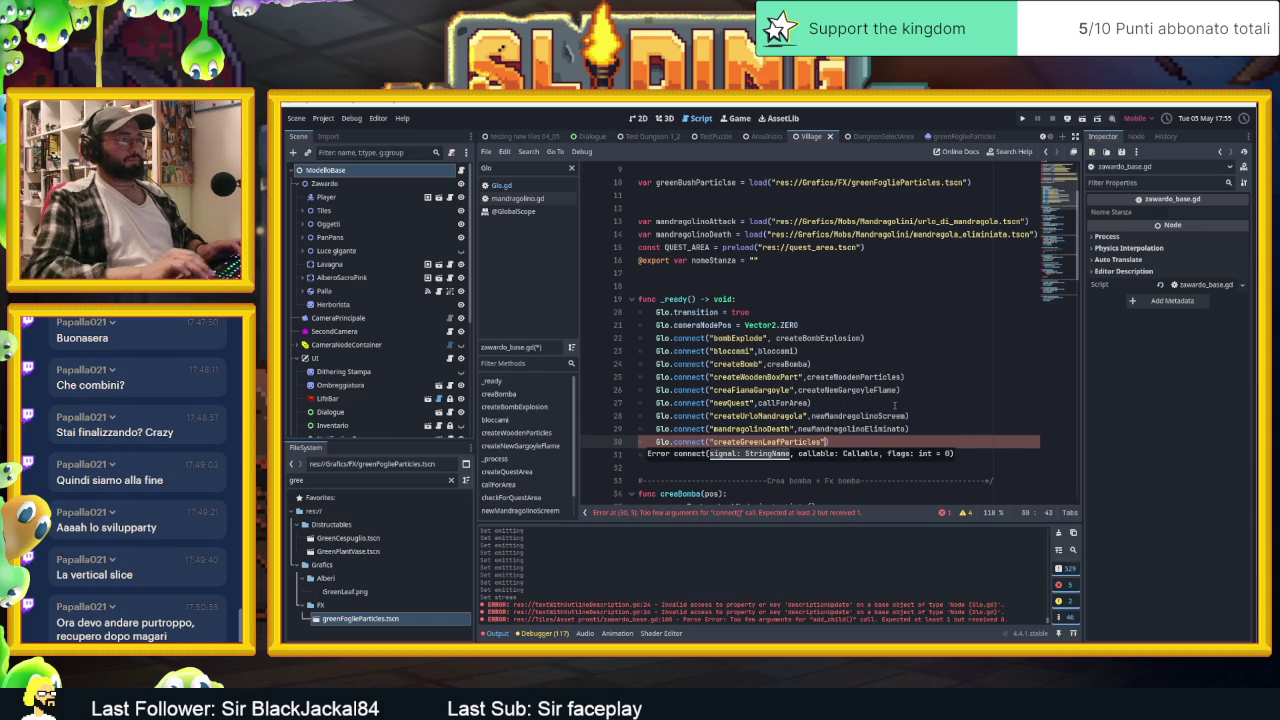
{"action": "type", "text": ","}
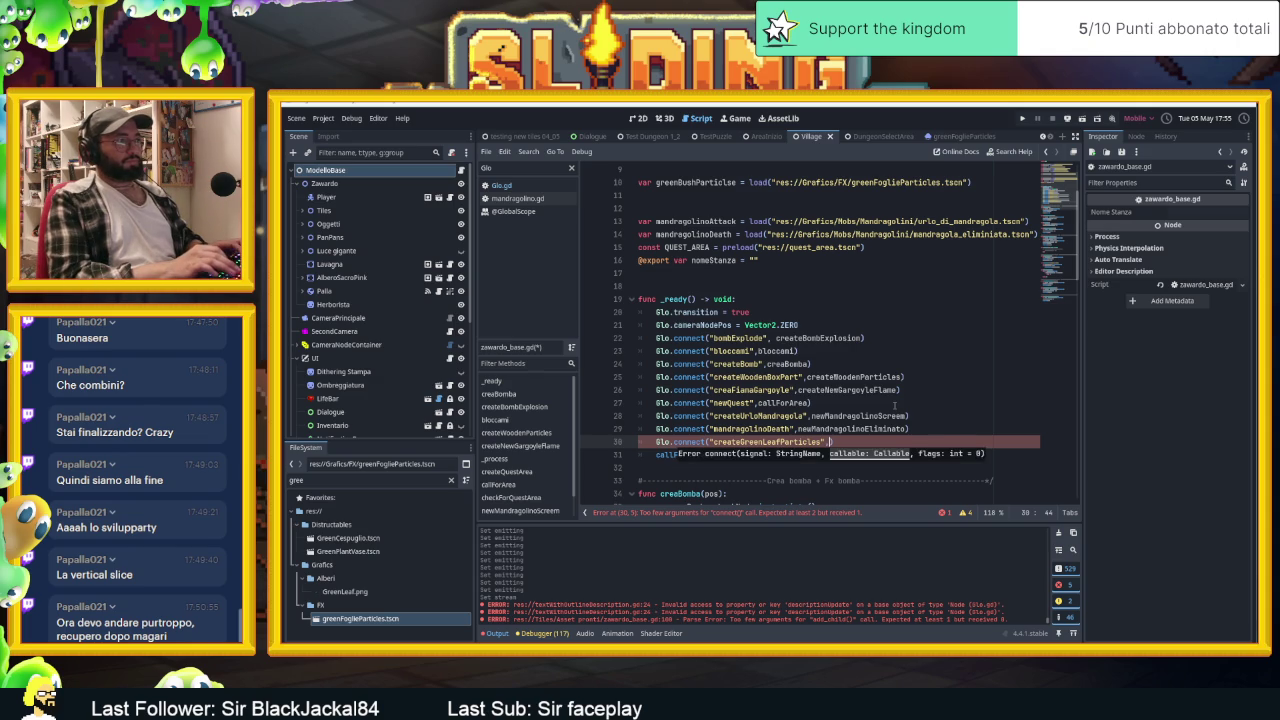
{"action": "type", "text": "creat"}
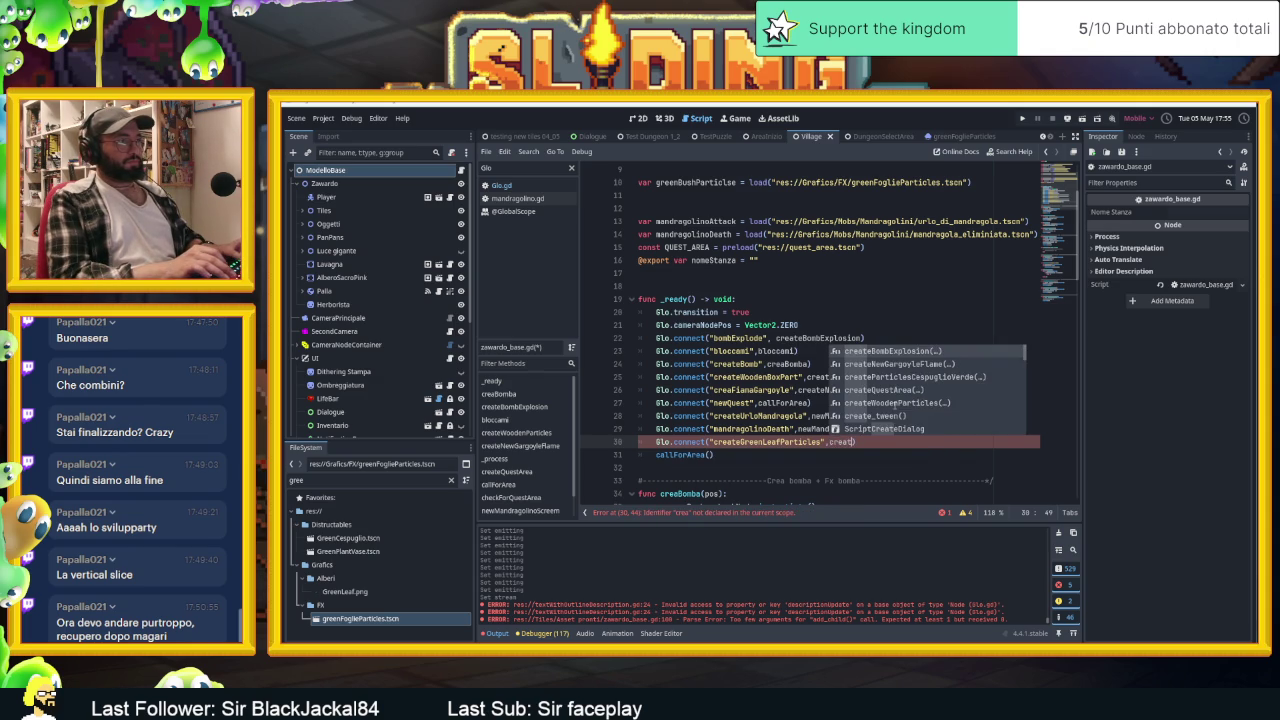
{"action": "type", "text": "e"}
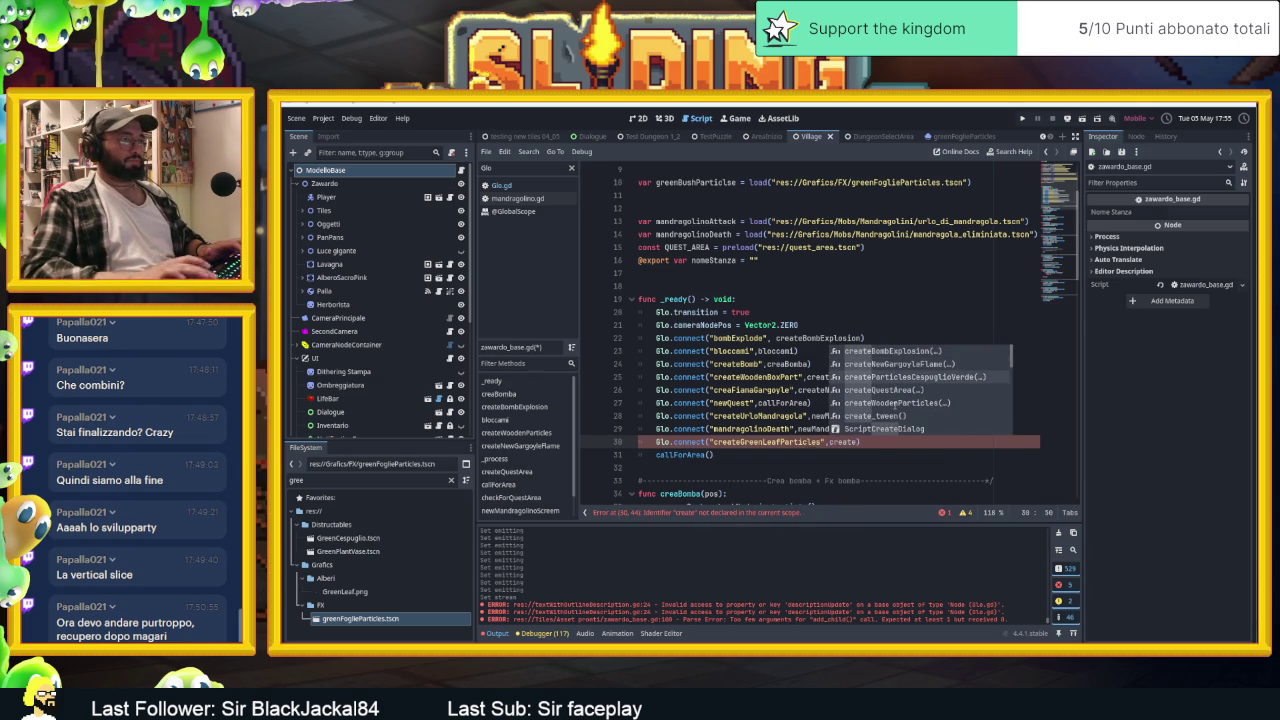
{"action": "key", "text": "Return"}
{"action": "key", "text": "BackSpace"}
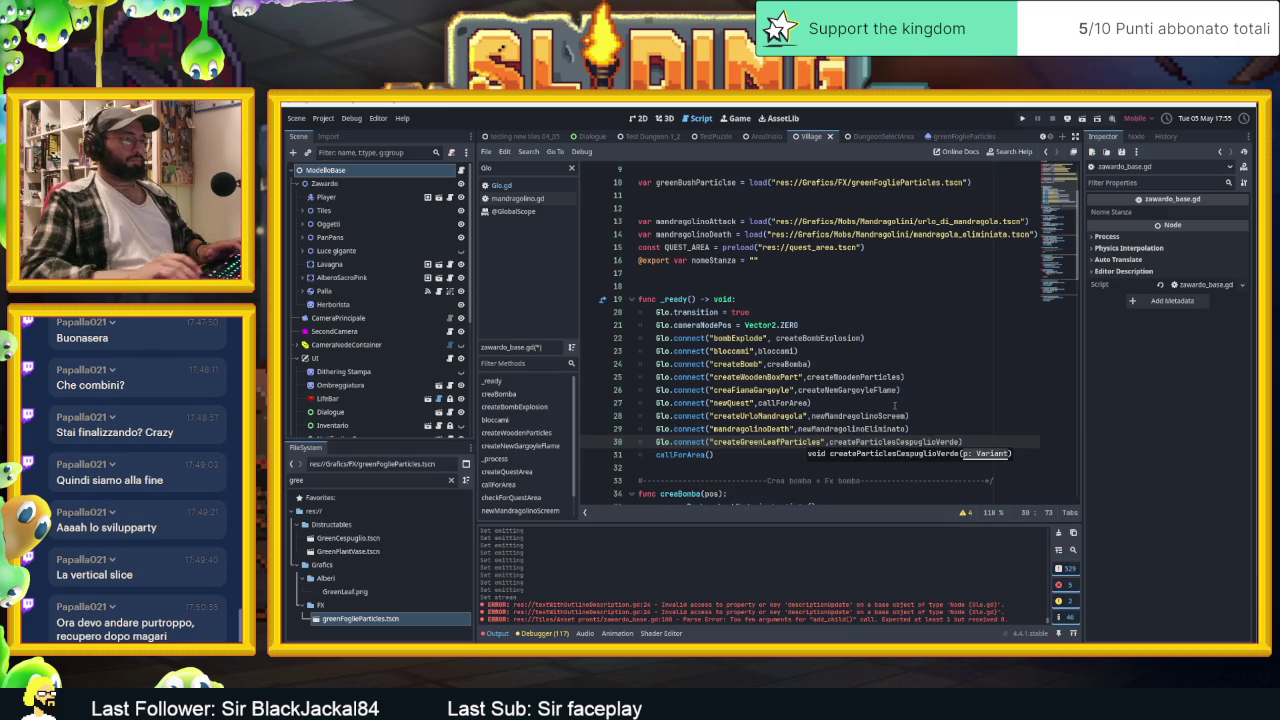
{"action": "type", "text": ")"}
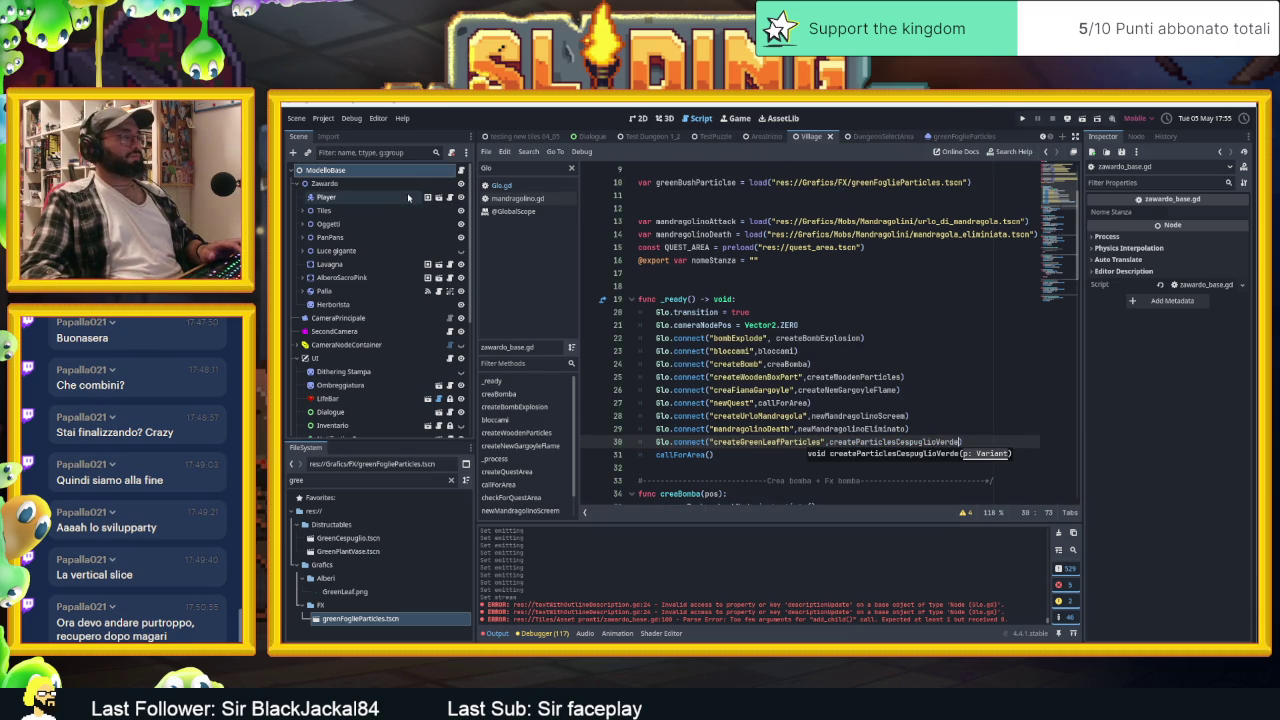
{"action": "left_click", "coordinate": [930, 428]}
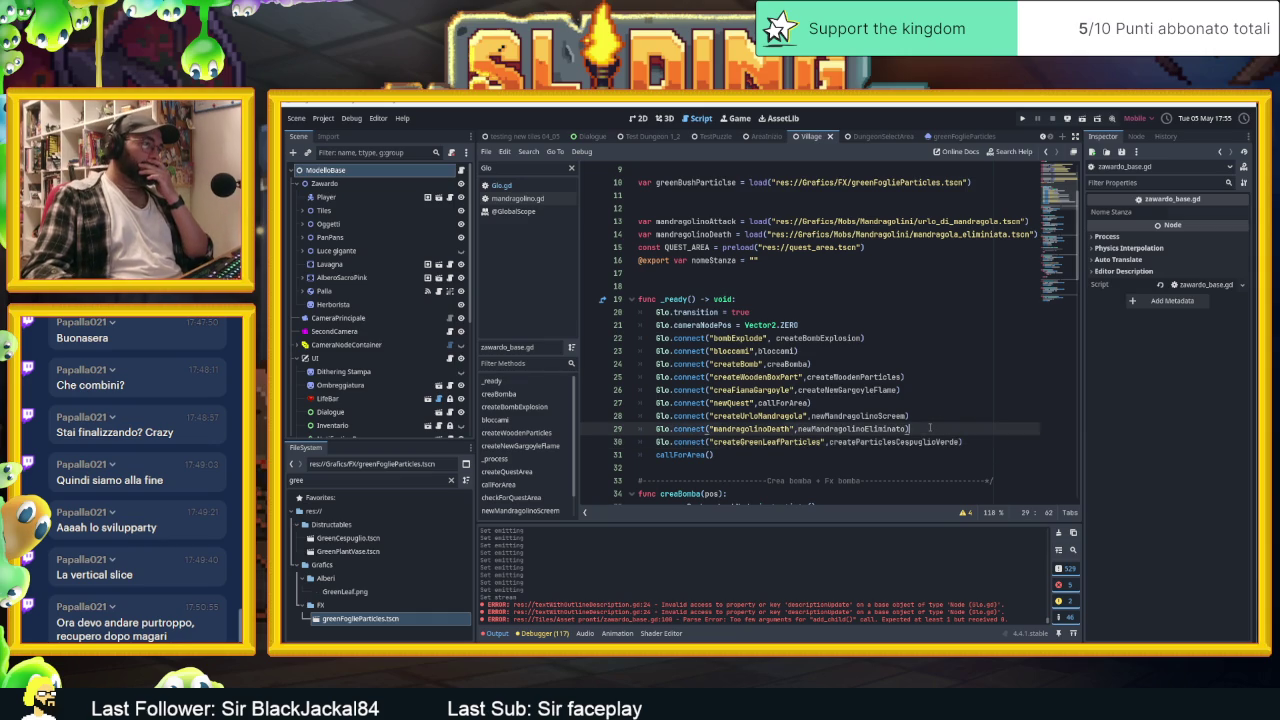
{"action": "left_click", "coordinate": [969, 446]}
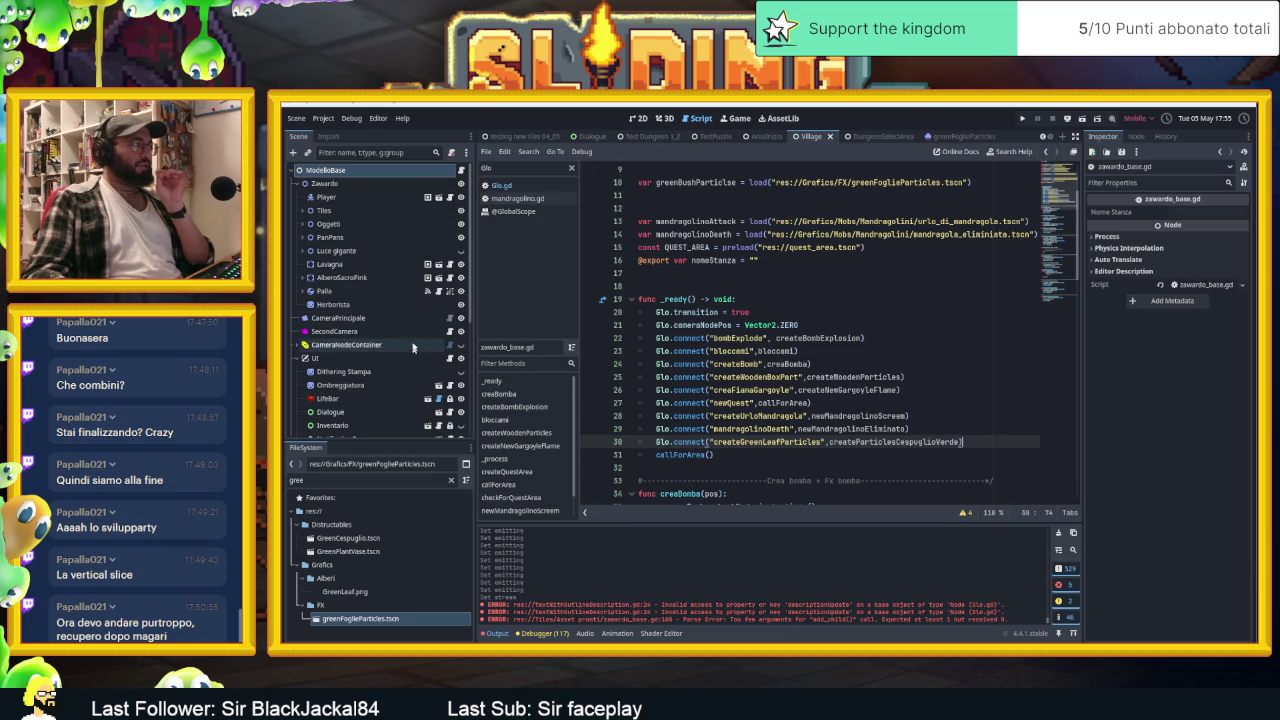
{"action": "left_click", "coordinate": [640, 118]}
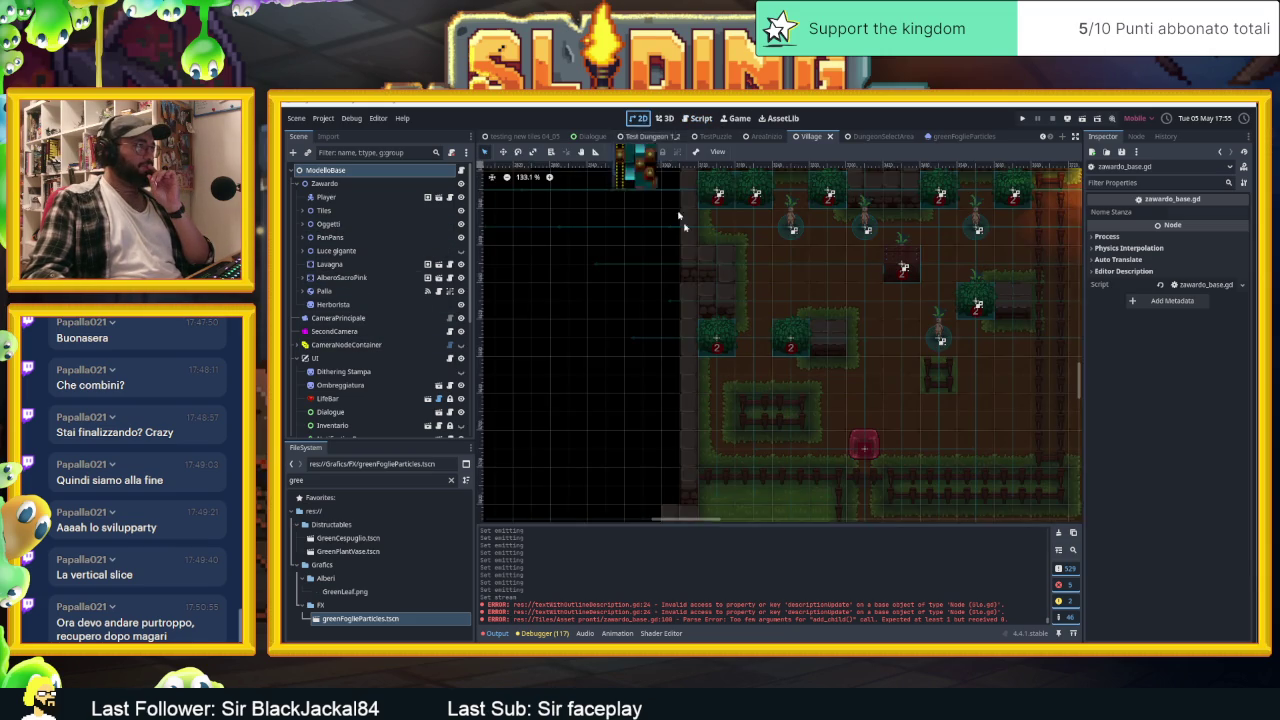
Select the GreenCespuglio11 bush in the Village scene and open its woodenBox.gd script
{"action": "left_click", "coordinate": [787, 350]}
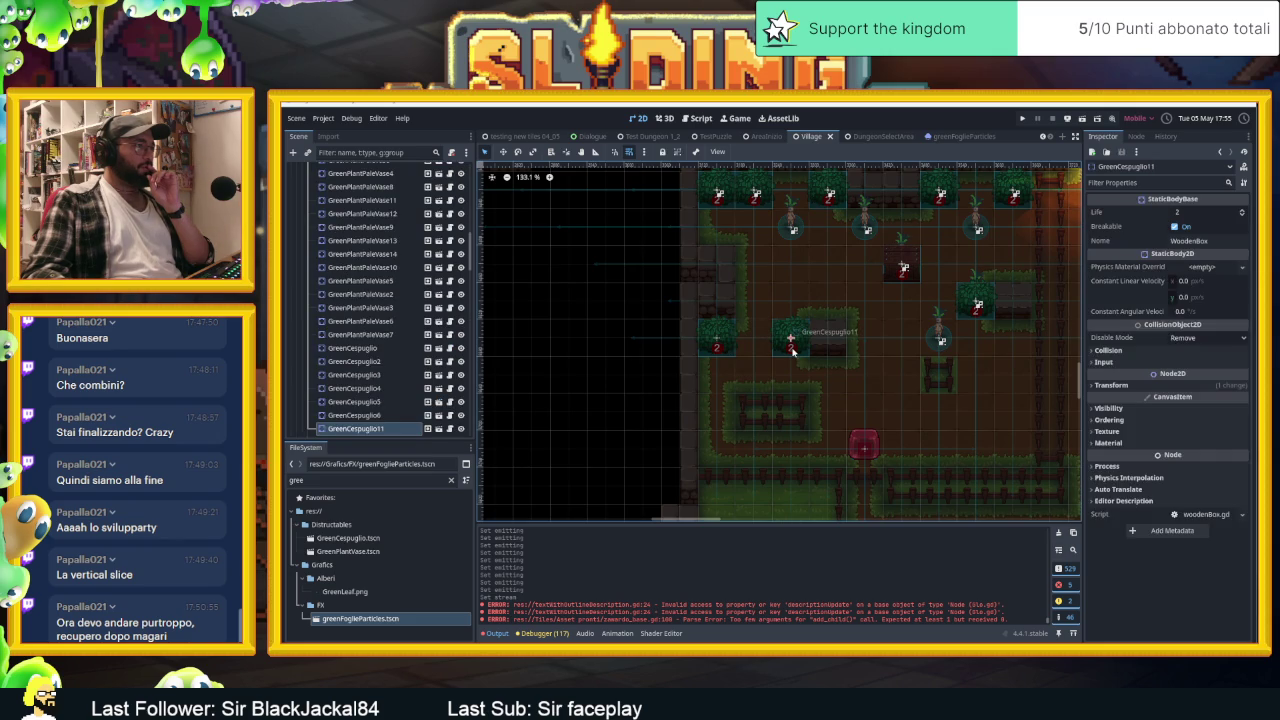
{"action": "left_click", "coordinate": [448, 429]}
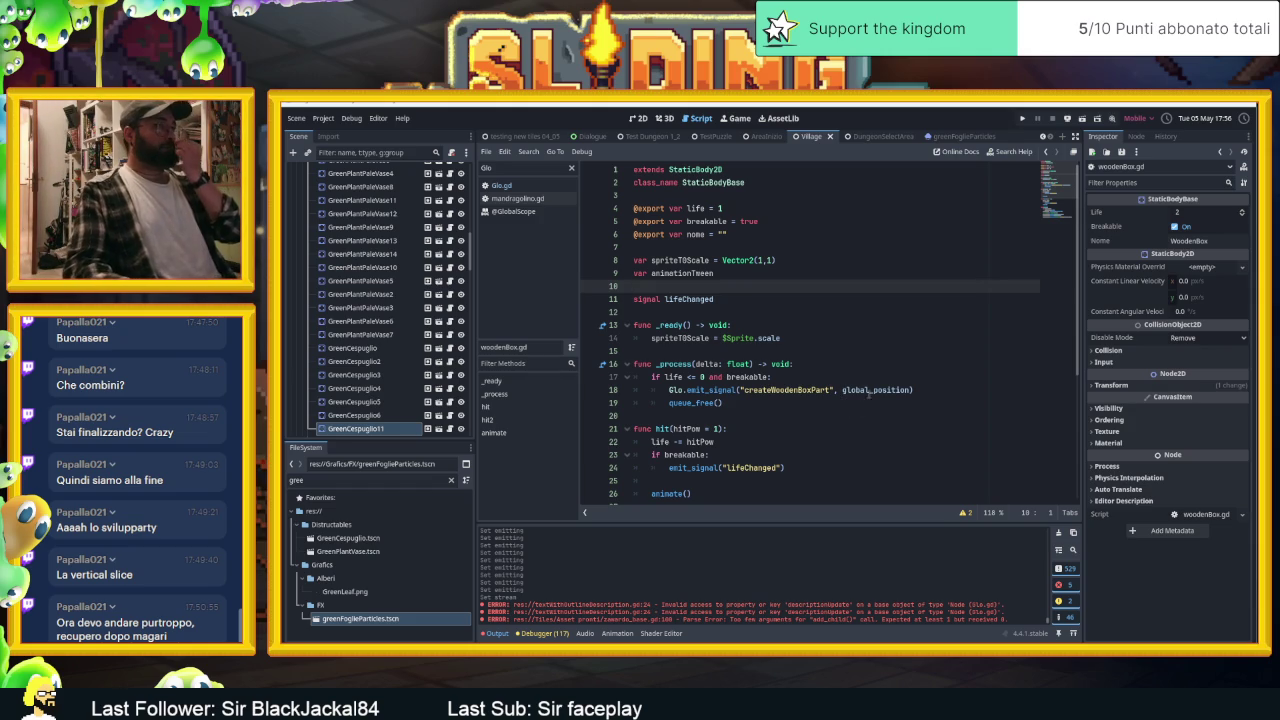
{"action": "mouse_move", "coordinate": [871, 390]}
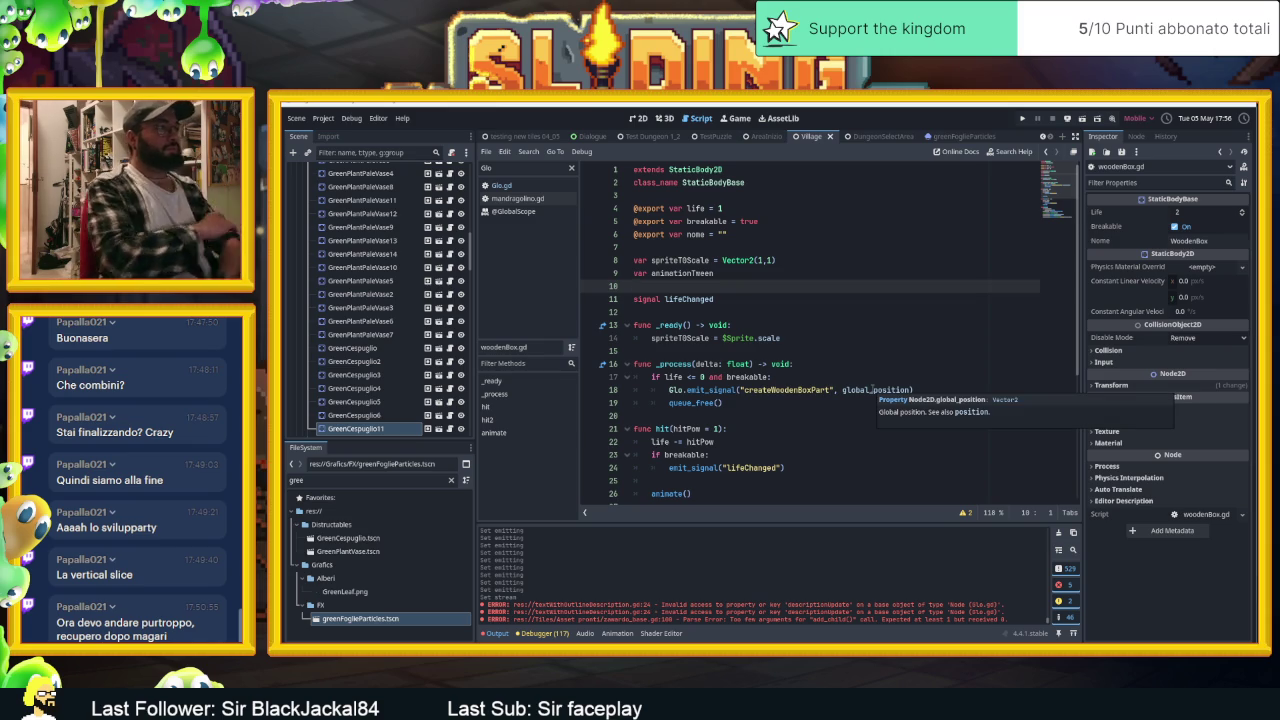
{"action": "scroll", "coordinate": [856, 398], "scroll_direction": "down", "scroll_amount": 1}
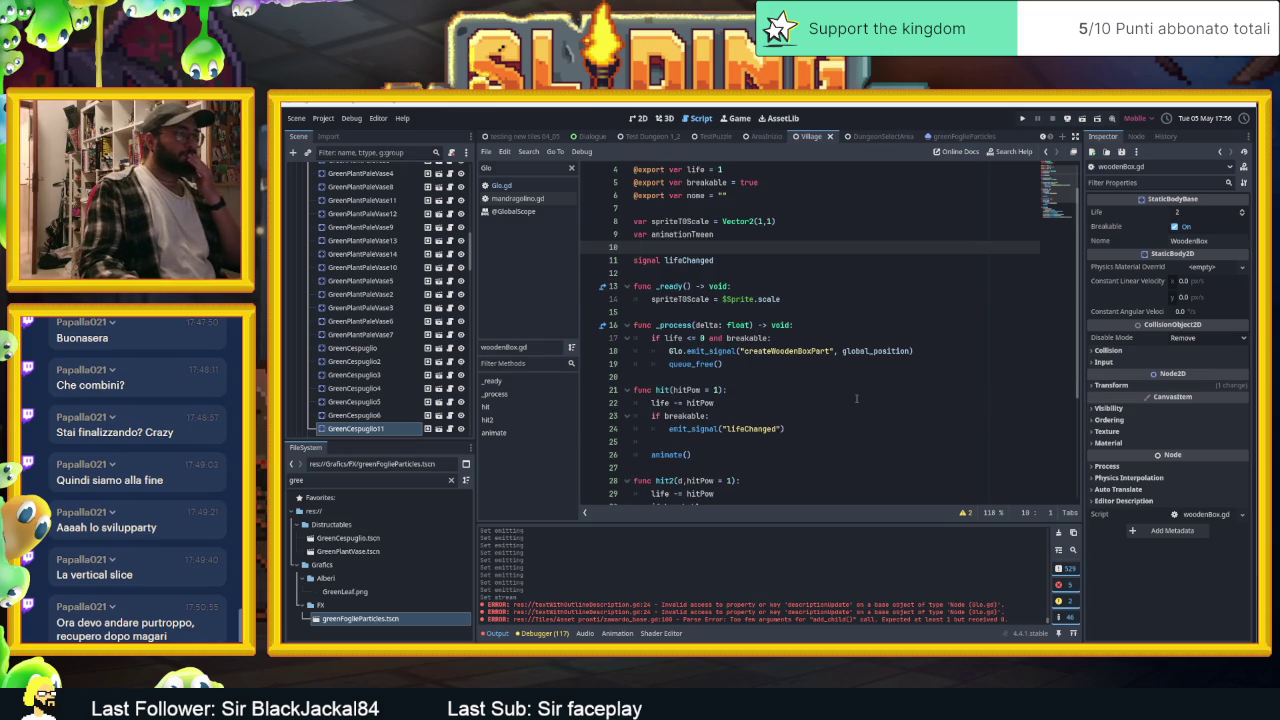